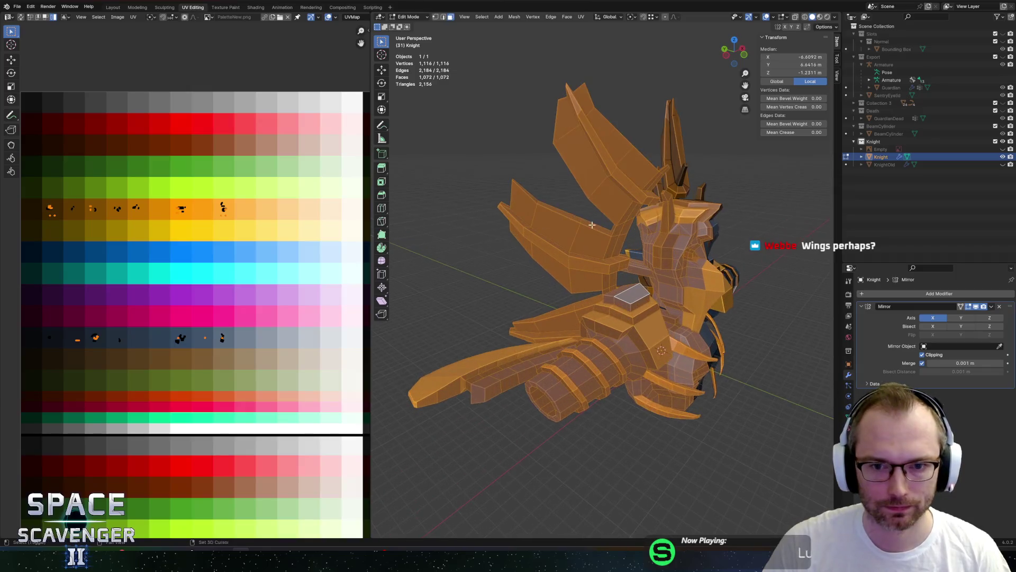
- Orbit the Knight and isolate the single diamond face on its wing, then bring up the window switcher
middle_click_drag(678, 233, 548, 260)
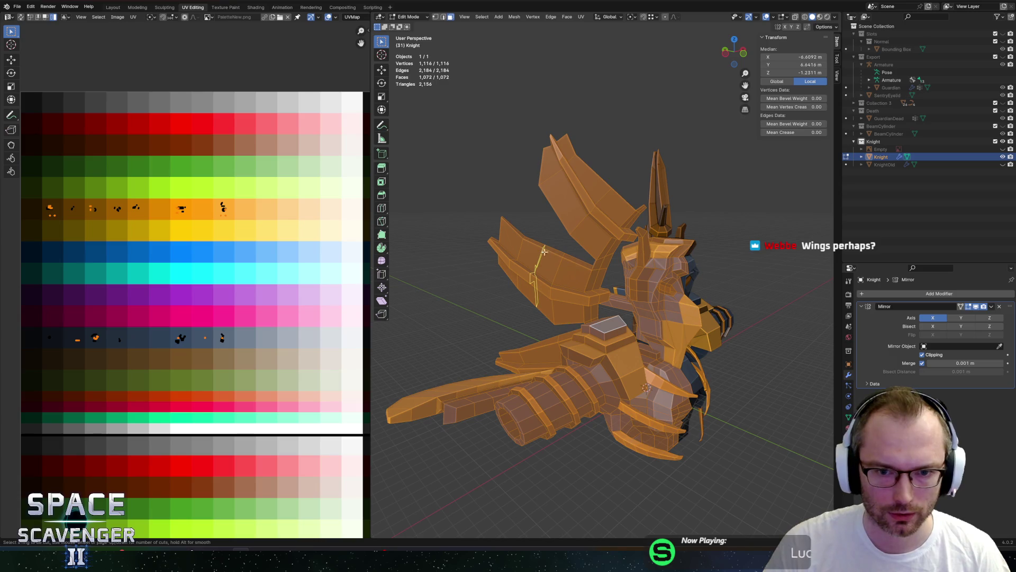
mouse_move(541, 230)
middle_mouse_down()
mouse_move(699, 234)
mouse_move(515, 237)
mouse_move(555, 215)
mouse_move(587, 228)
mouse_move(478, 225)
mouse_move(580, 223)
mouse_move(698, 250)
middle_mouse_up()
left_click(580, 222)
key("ctrl+l")
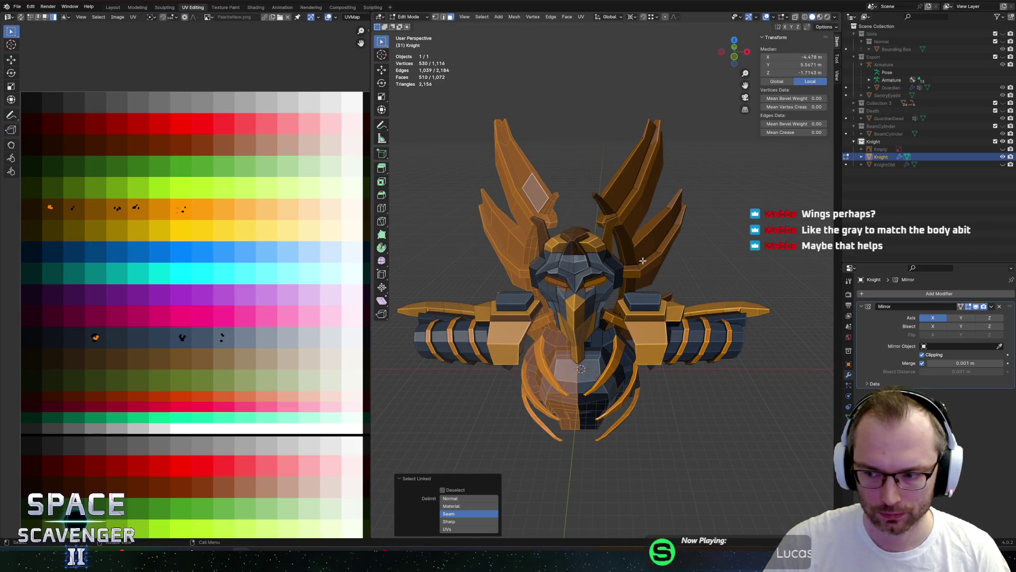
key("ctrl+z")
middle_click_drag(642, 260, 562, 251)
key("alt+Tab")
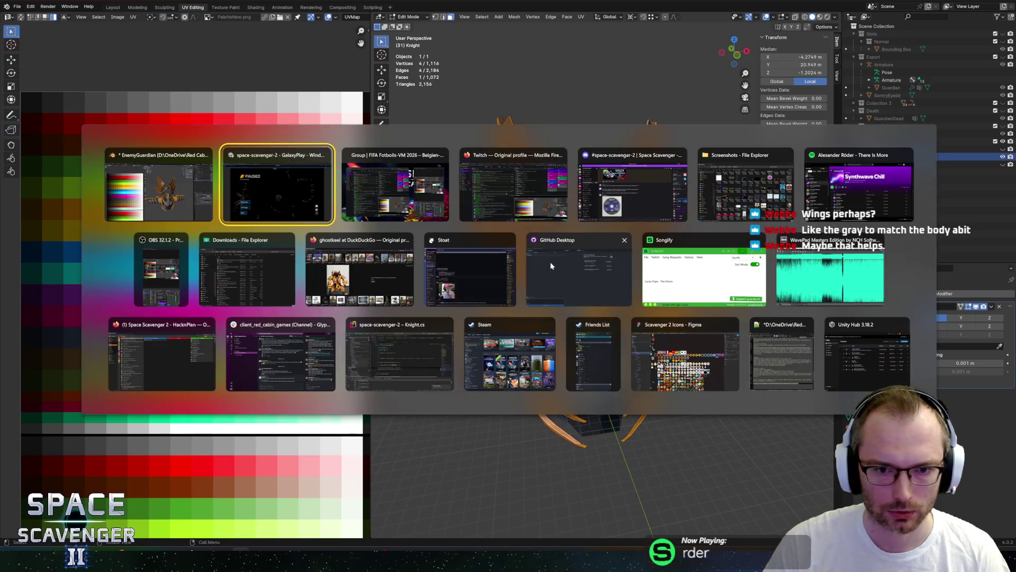
- Briefly resume the Unity playtest to see the Knight boss, then pause and return to Blender
key("Escape")
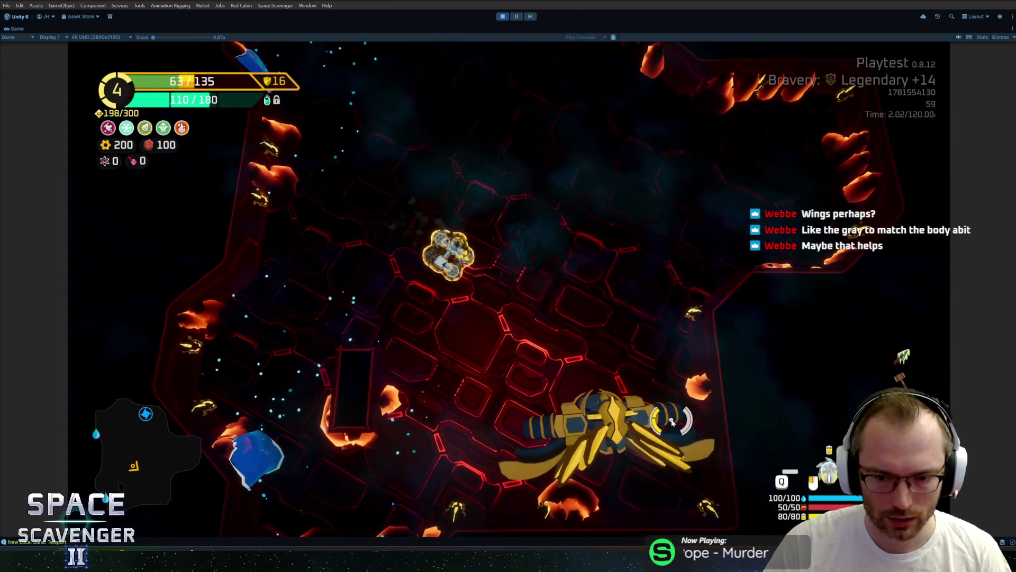
key("Escape")
key("alt+Tab")
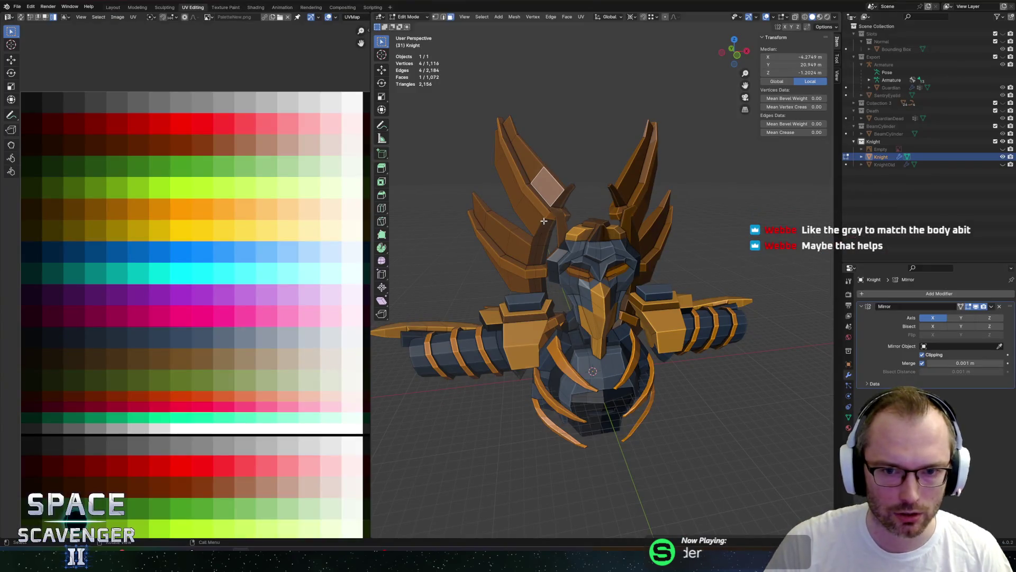
- Add another wing loop to the selection, with X-ray on to reach hidden faces
middle_click_drag(542, 212, 608, 310, "shift")
scroll(611, 314, "up", 3)
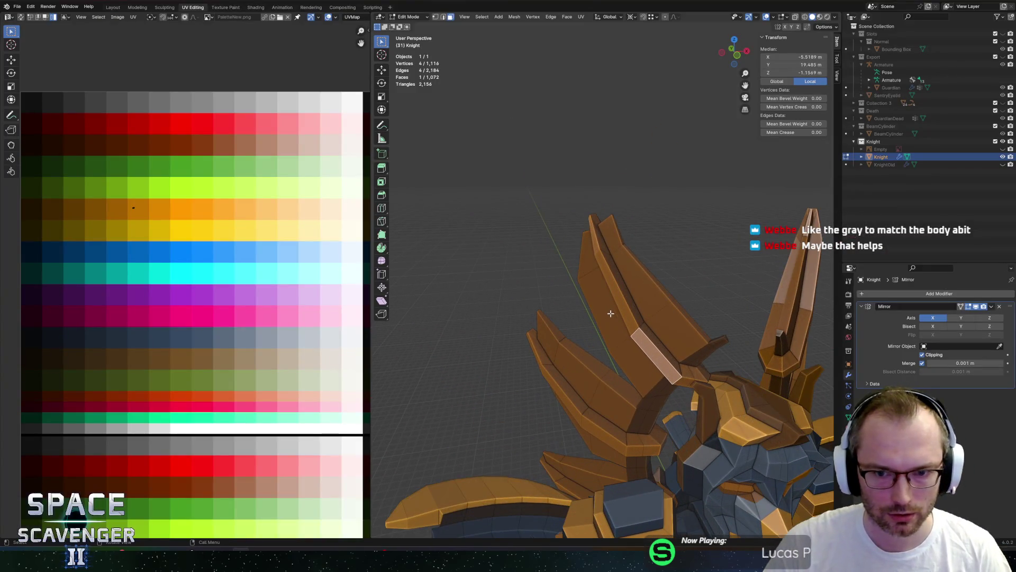
mouse_move(591, 416)
middle_mouse_down()
mouse_move(640, 393)
mouse_move(629, 368)
mouse_move(669, 328)
middle_mouse_up()
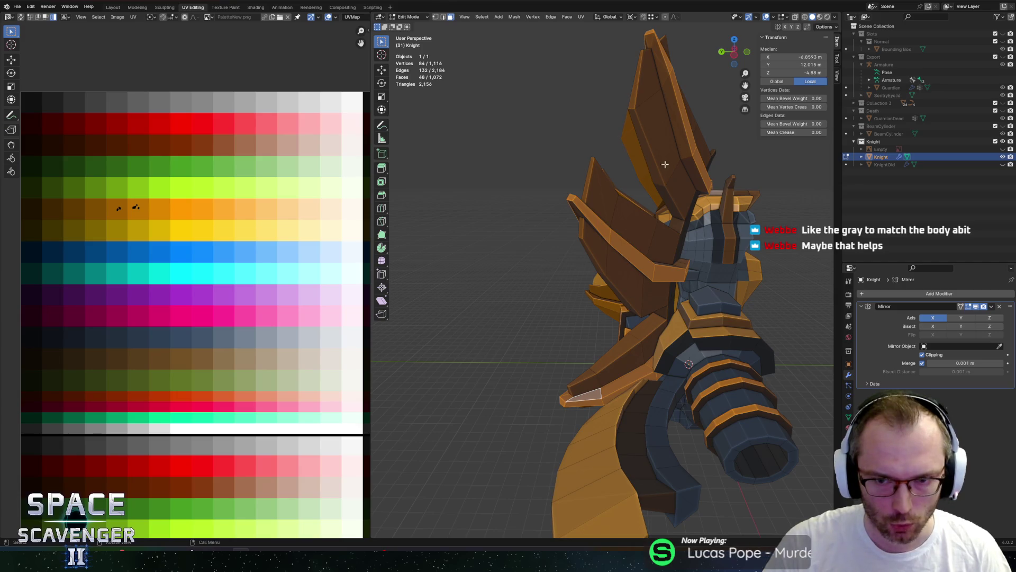
middle_click_drag(662, 184, 651, 242)
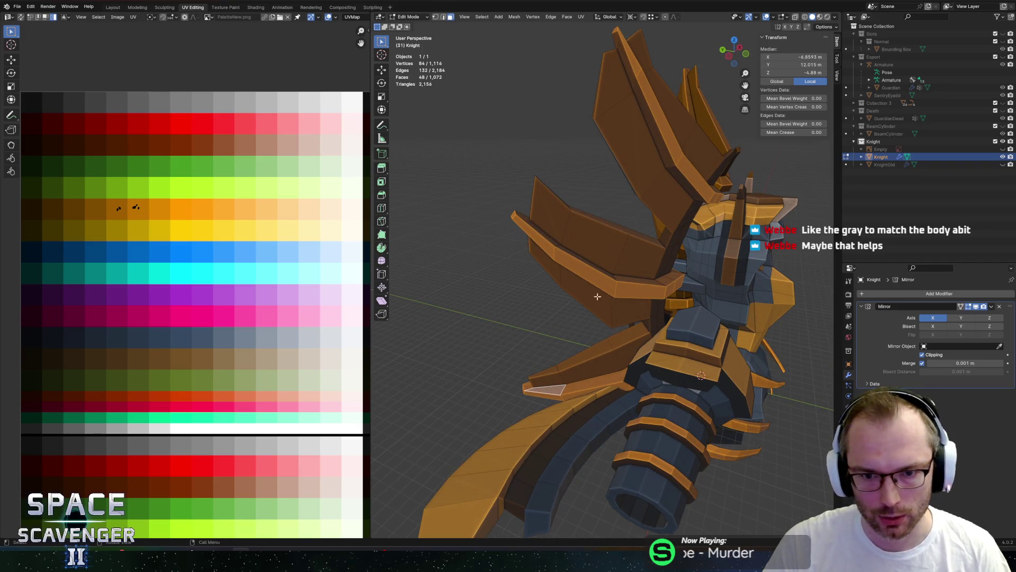
middle_click_drag(598, 297, 601, 338)
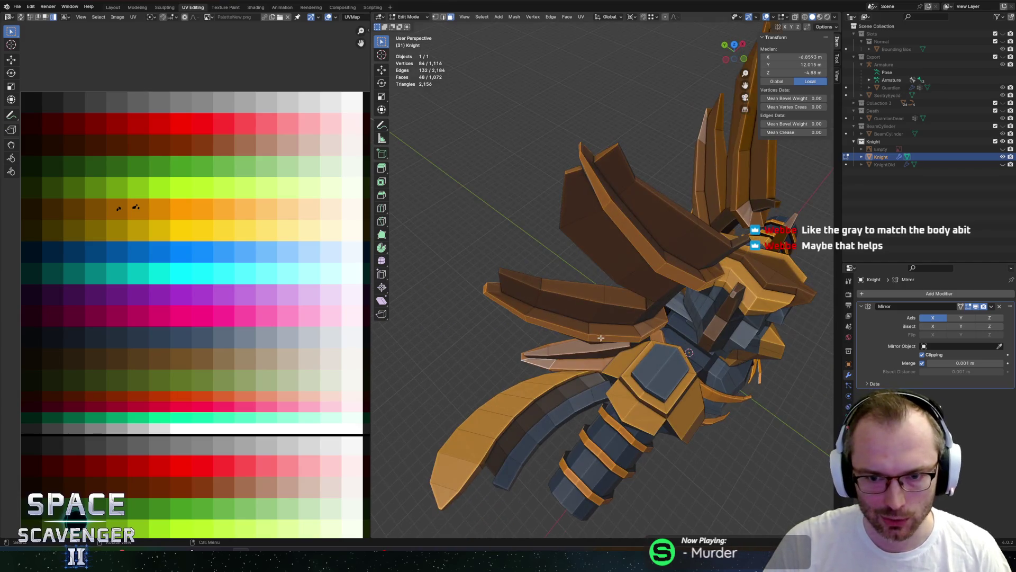
left_click(665, 255, "alt+shift")
mouse_move(665, 255)
middle_mouse_down()
mouse_move(620, 240)
mouse_move(490, 300)
middle_mouse_up()
key("alt+z")
key("alt+z")
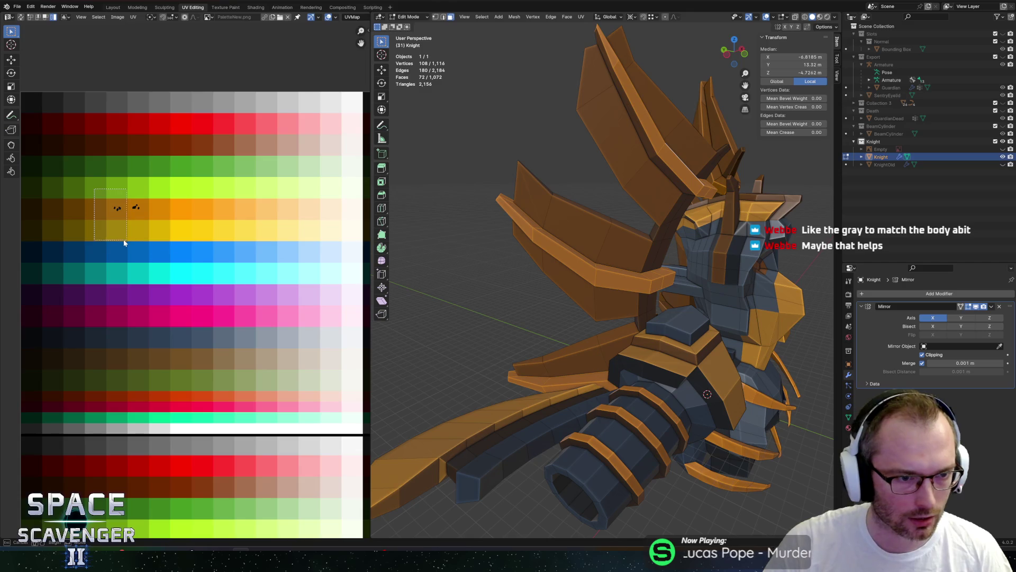
- Move the selected wing UVs onto the dark grey-blue palette row
left_click_drag(125, 242, 126, 242)
key("g")
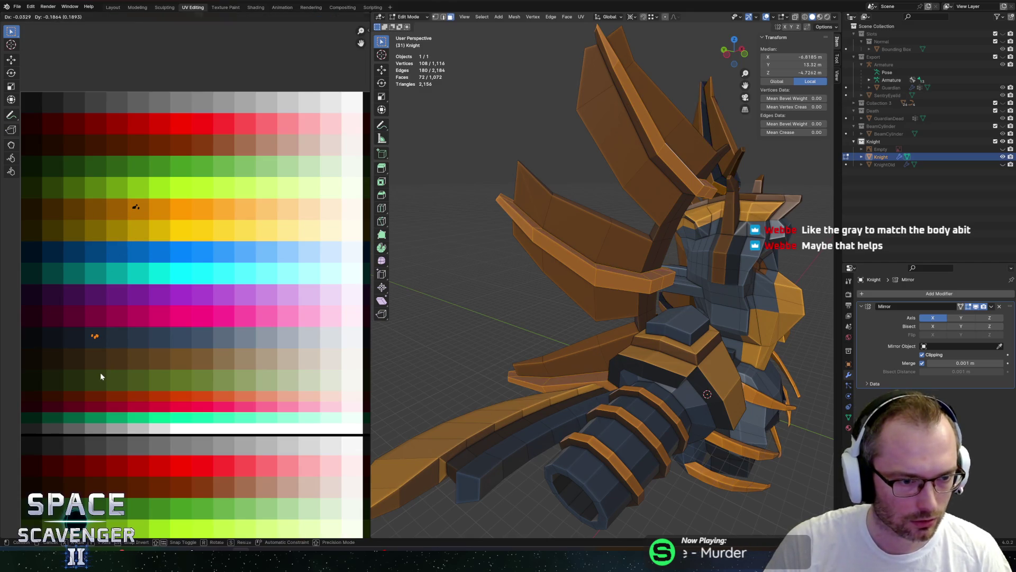
left_click(223, 380)
- Return to Object Mode, frame the Knight from the front, and open the FBX export for Knight.fbx
mouse_move(556, 294)
middle_mouse_down()
mouse_move(522, 247)
mouse_move(295, 348)
middle_mouse_up()
scroll(160, 338, "up", 2)
key("Tab")
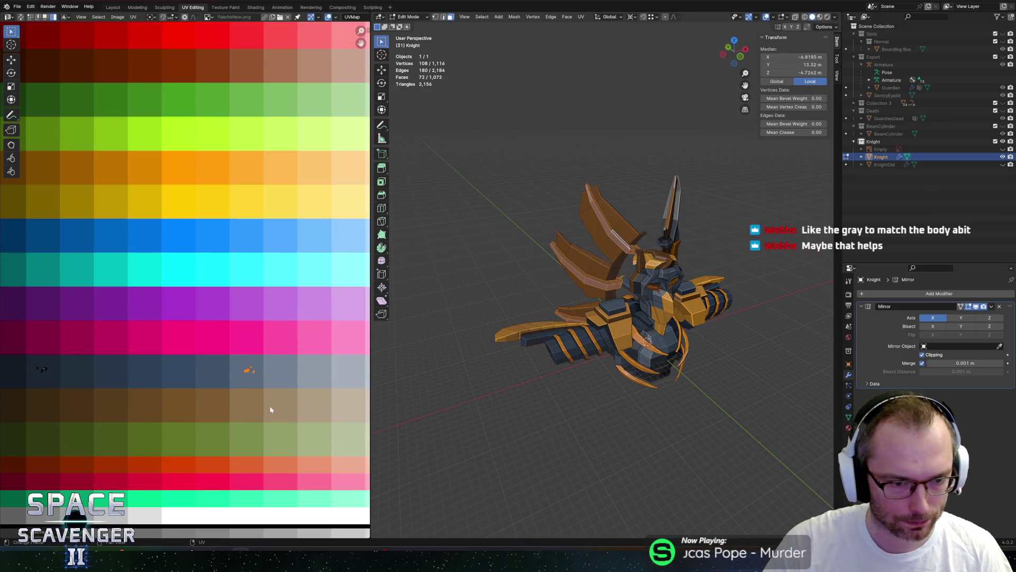
key("KP_1")
key("ctrl+e")
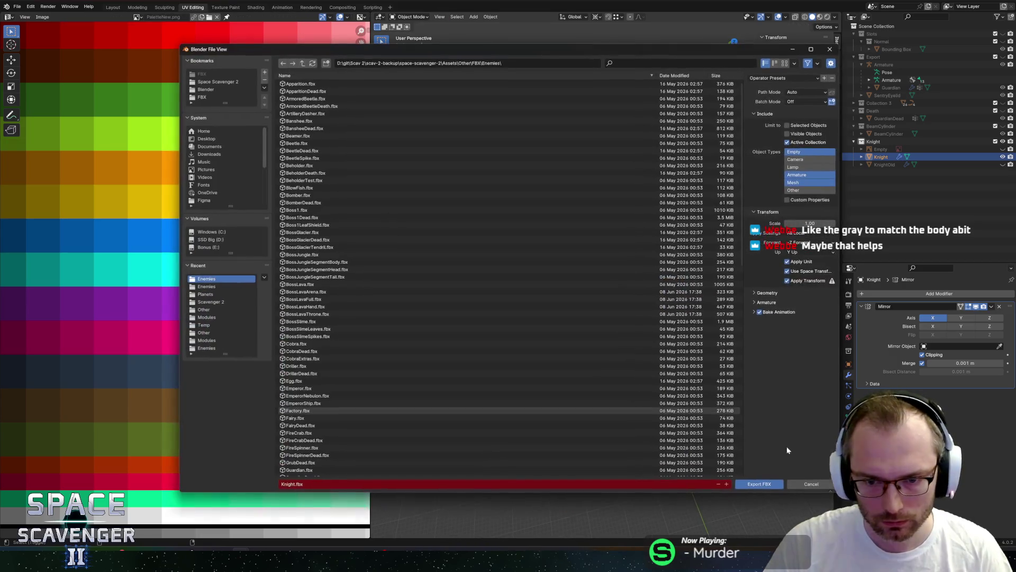
- Export Knight.fbx and check it briefly in the running game
left_click(759, 482)
key("alt+Tab")
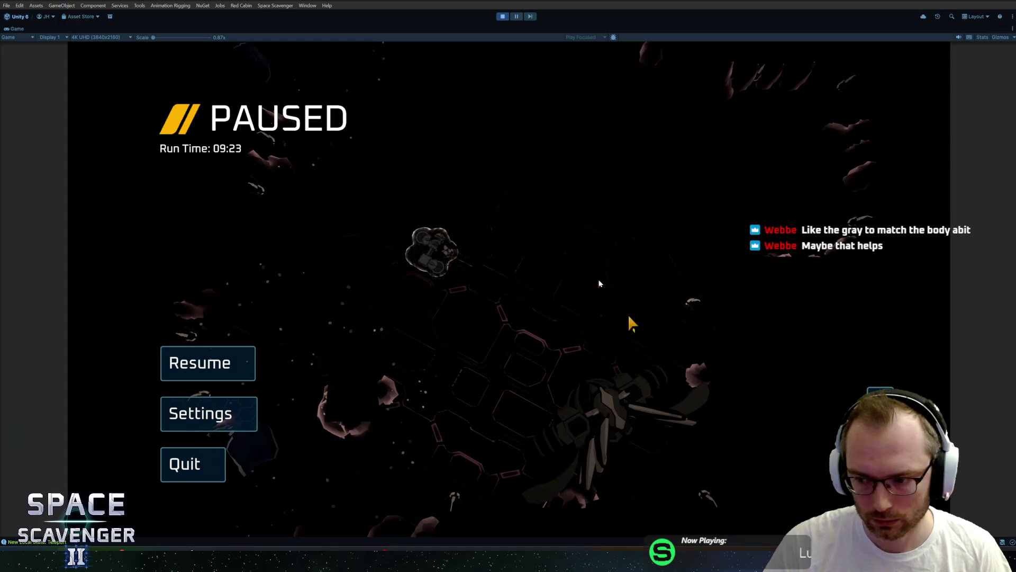
key("Escape")
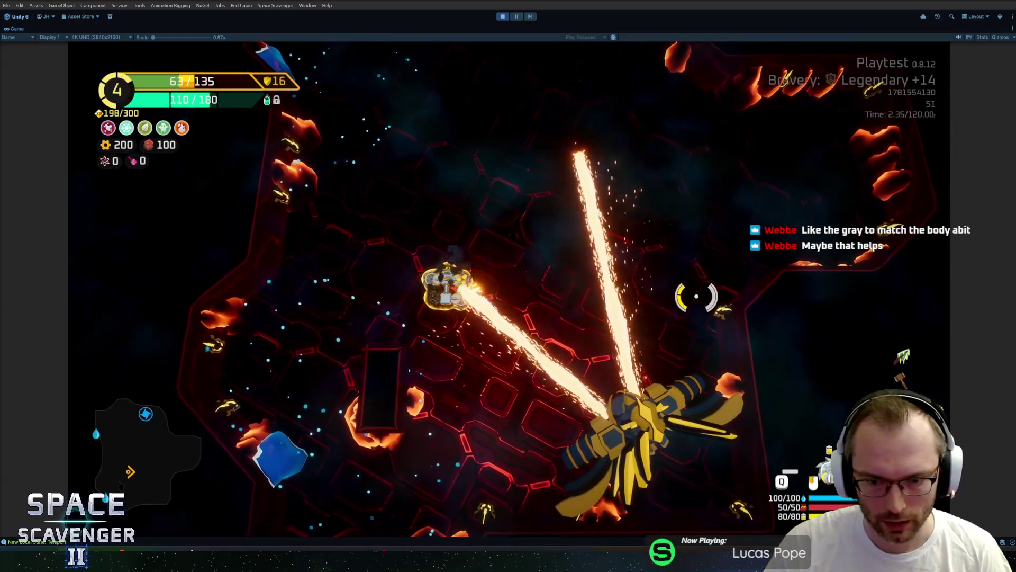
key("alt+Tab")
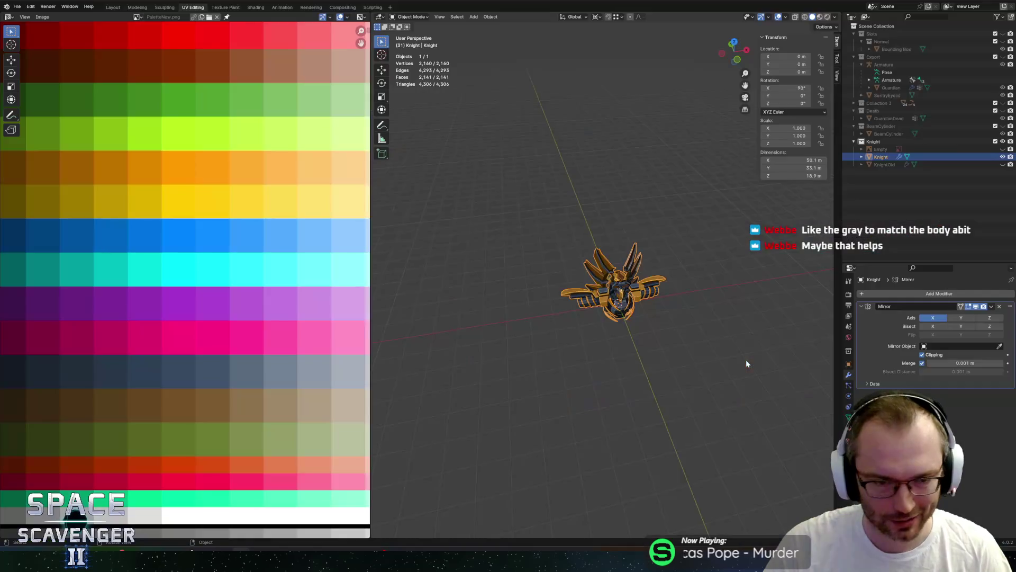
- Re-export the Knight as Knight.fbx and preview it in the game before returning
middle_click_drag(601, 295, 628, 284)
key("Tab")
scroll(216, 332, "down", 5)
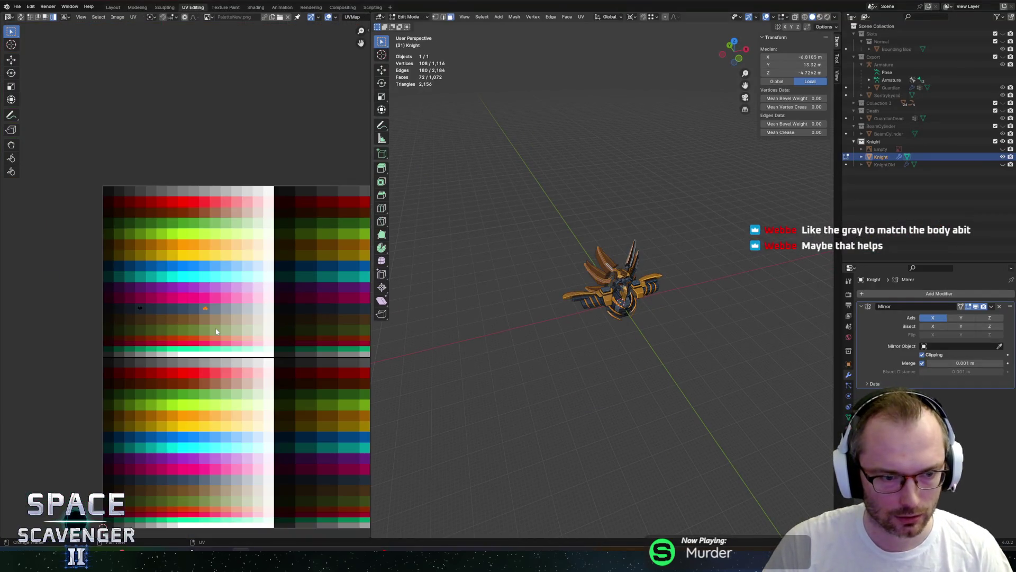
scroll(221, 327, "up", 2)
scroll(638, 241, "up", 4)
mouse_move(630, 244)
middle_mouse_down()
mouse_move(481, 234)
mouse_move(476, 259)
middle_mouse_up()
key("Tab")
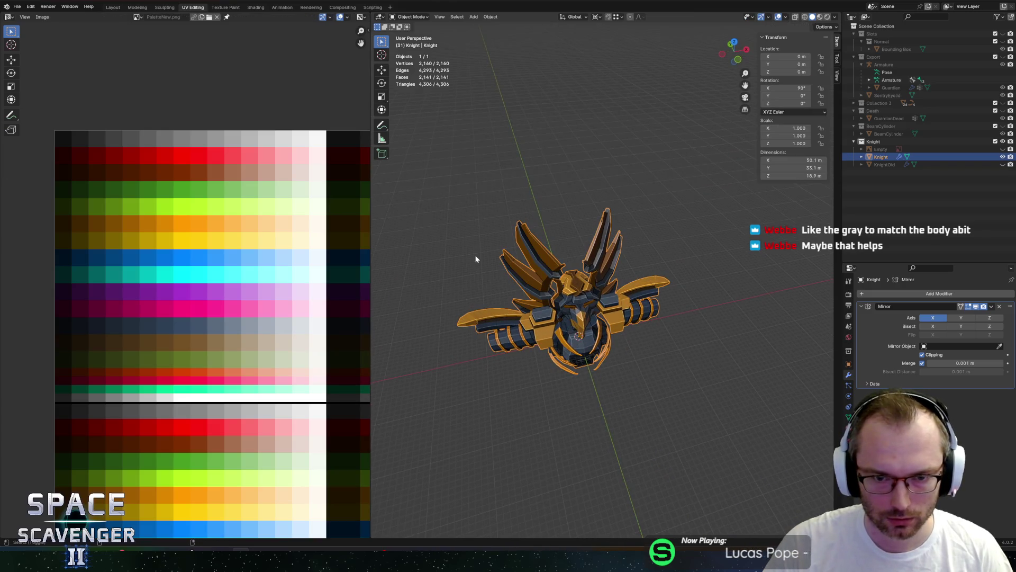
key("ctrl+e")
left_click(759, 484)
key("alt+Tab")
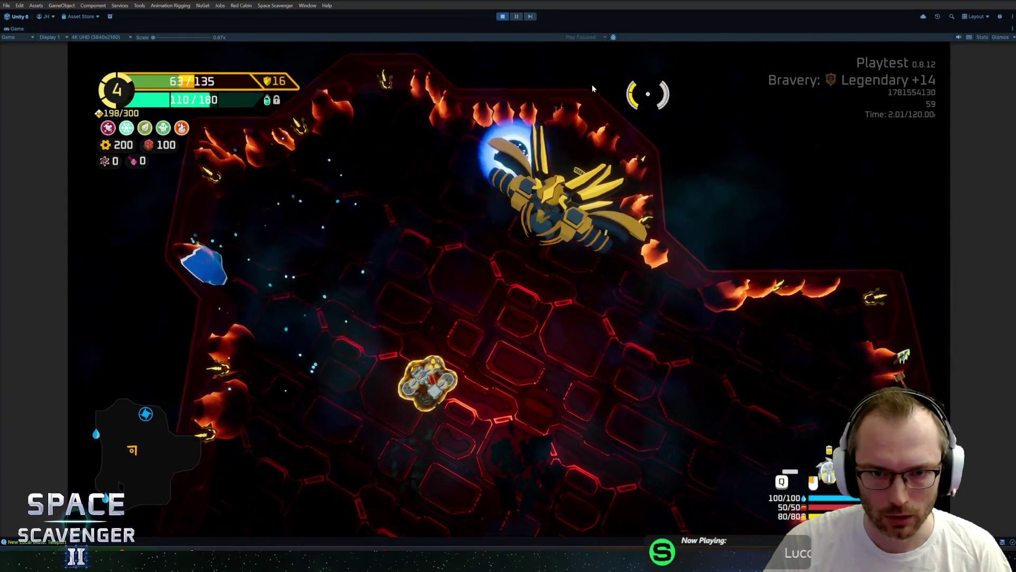
key("alt+Tab")
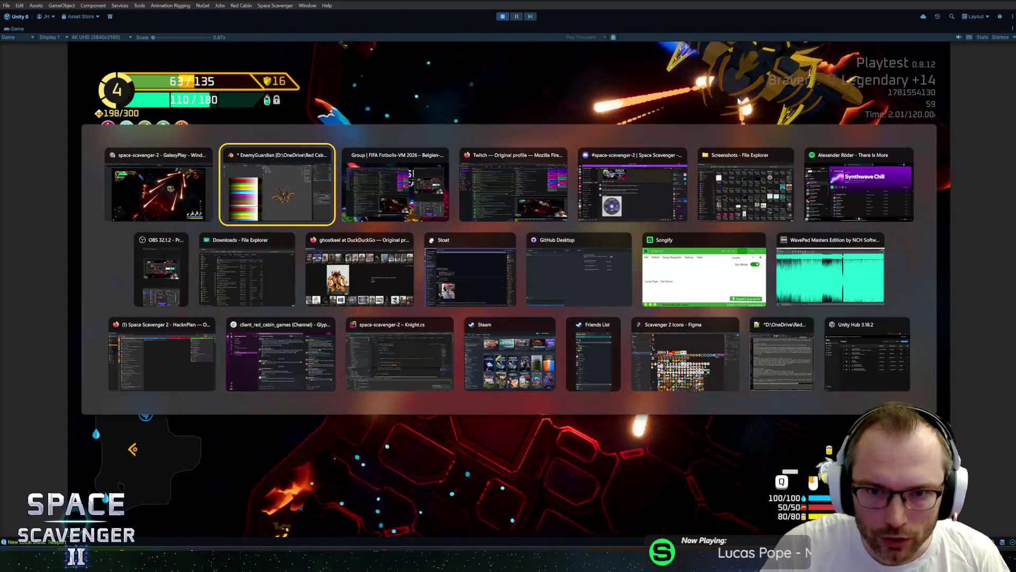
- Shift the selected UVs on the palette, nudging the orange UV slightly right
key("Tab")
scroll(538, 228, "up", 2)
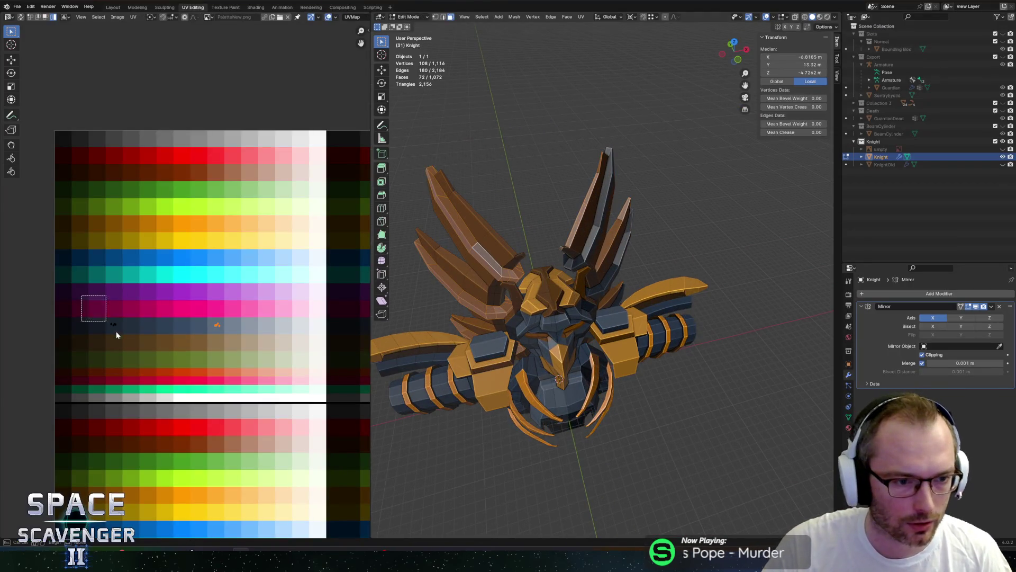
key("g")
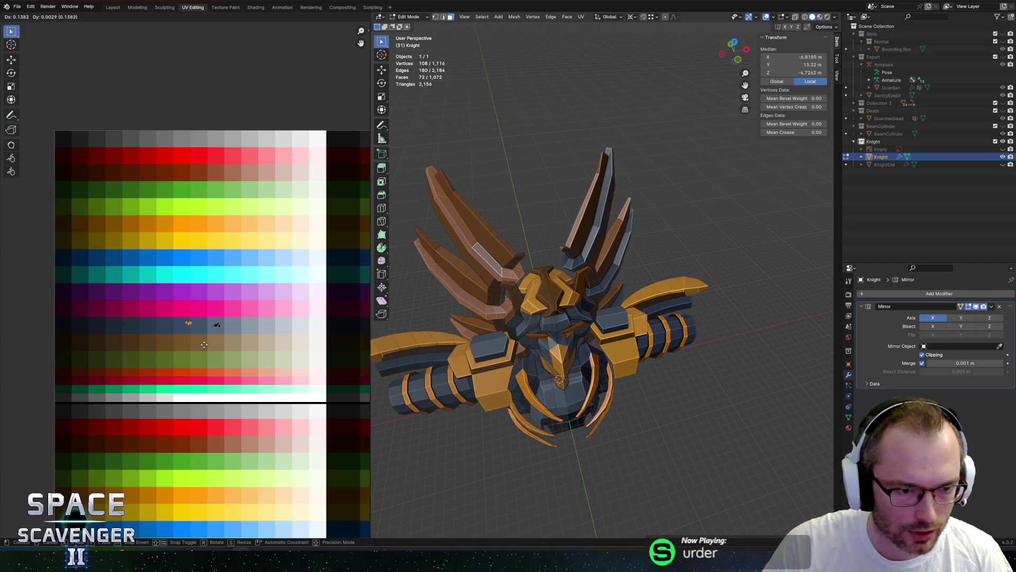
left_click(216, 346)
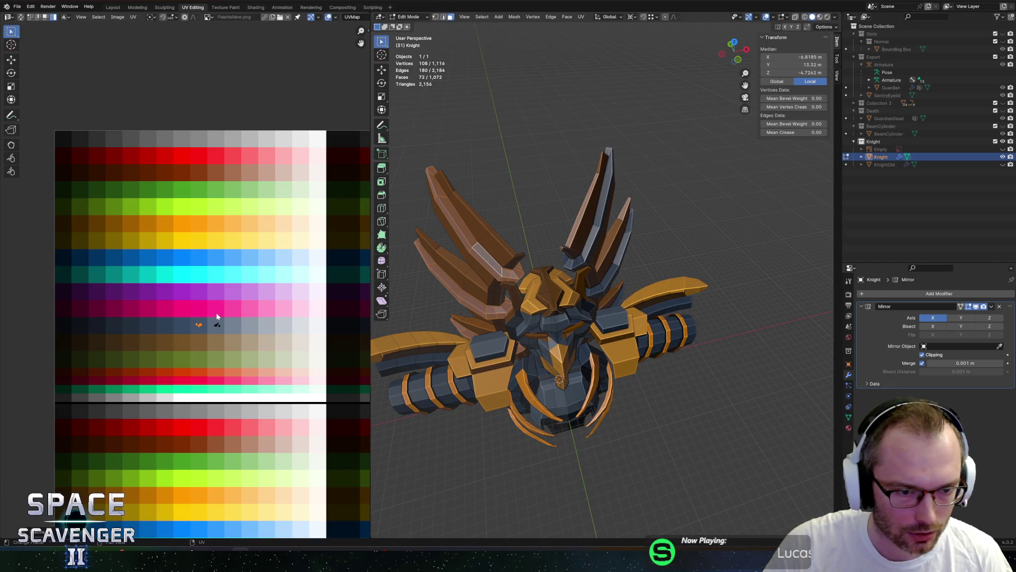
left_click(256, 348)
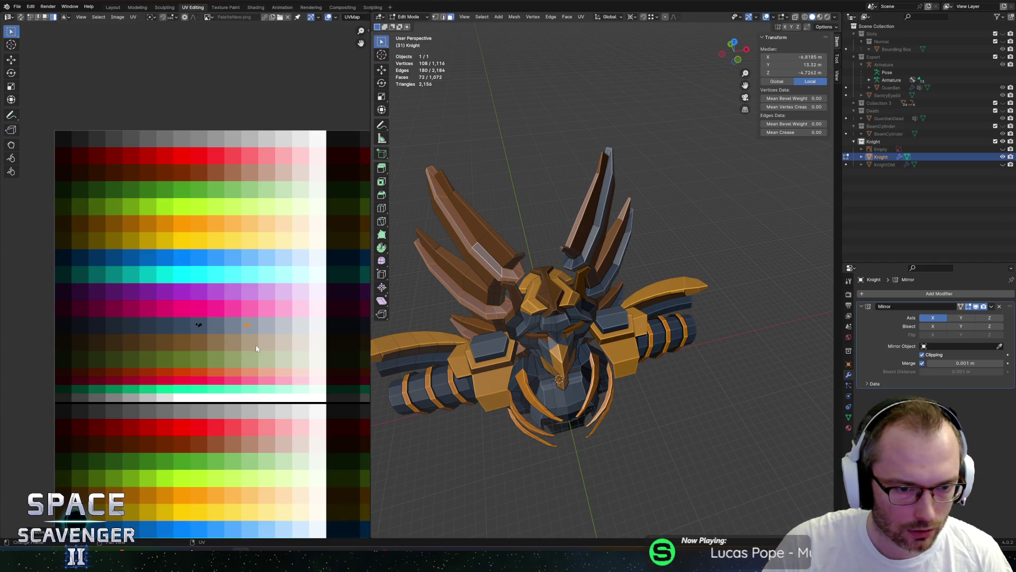
- Export the updated Knight.fbx and switch to the running game
key("ctrl+shift+e")
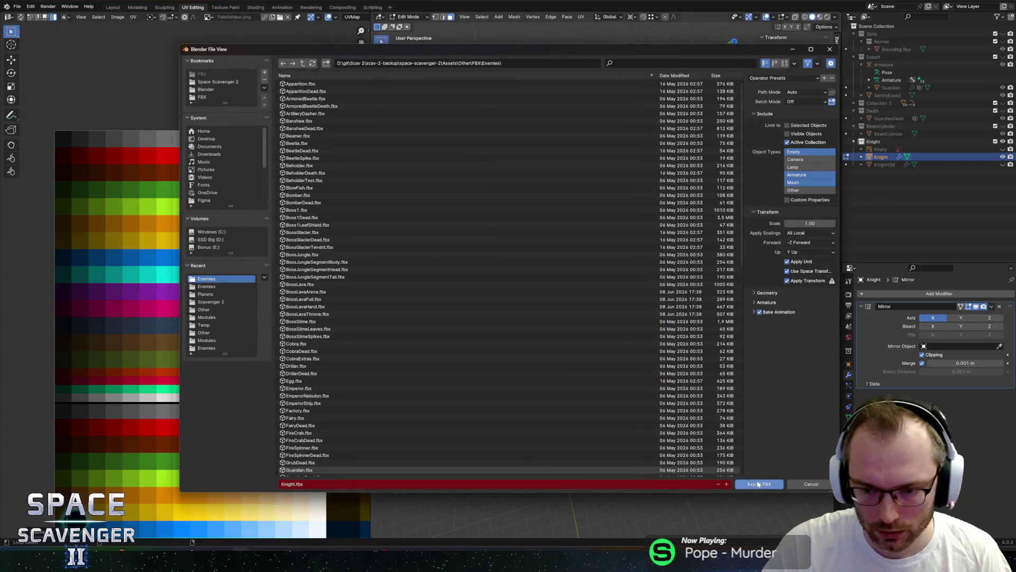
key("Return")
key("alt+Tab")
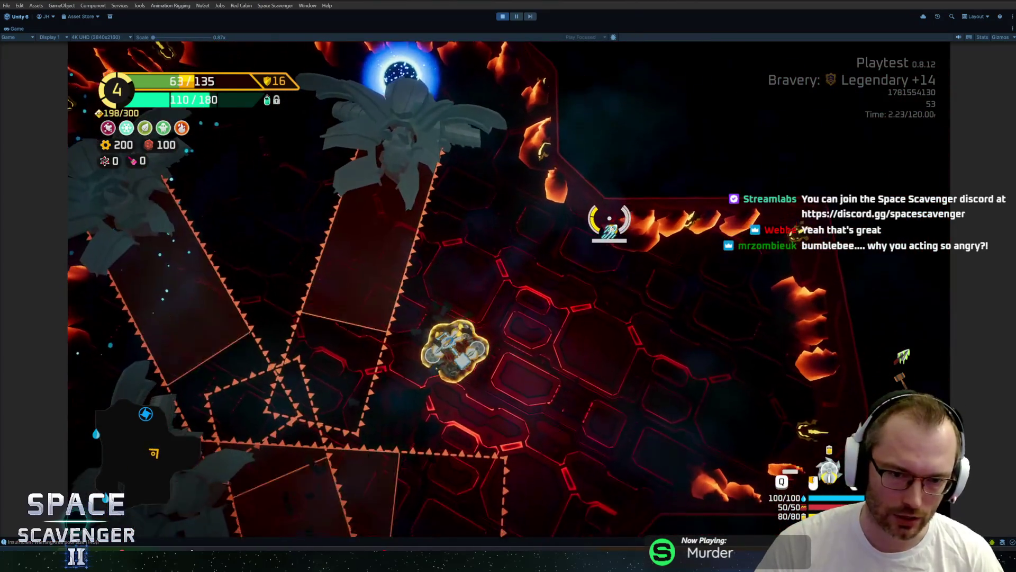
- Enter 'spawn bumbl' in the developer console to spawn a Bumblebee enemy
key("grave")
type("spawn bumbl")
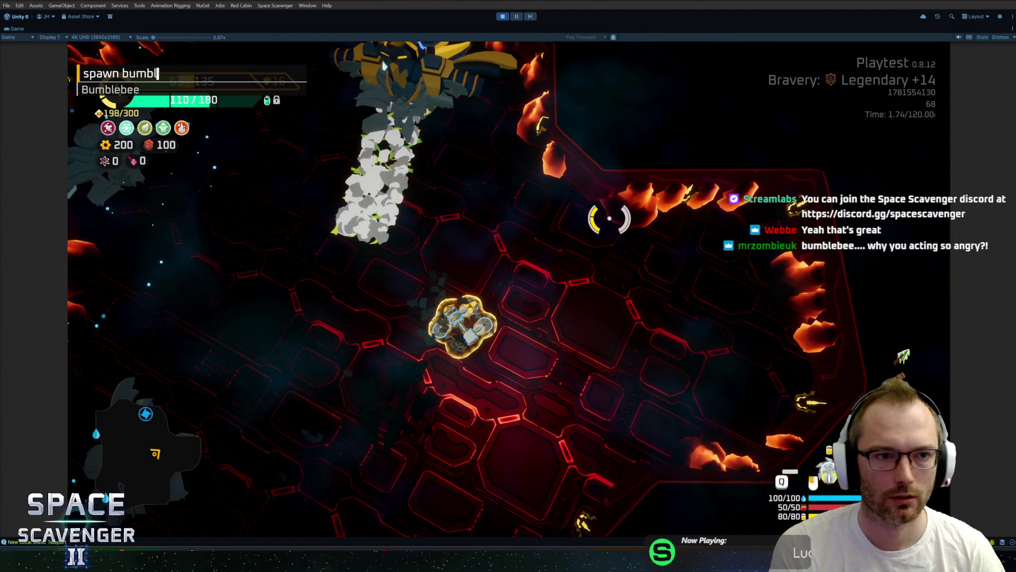
key("Return")
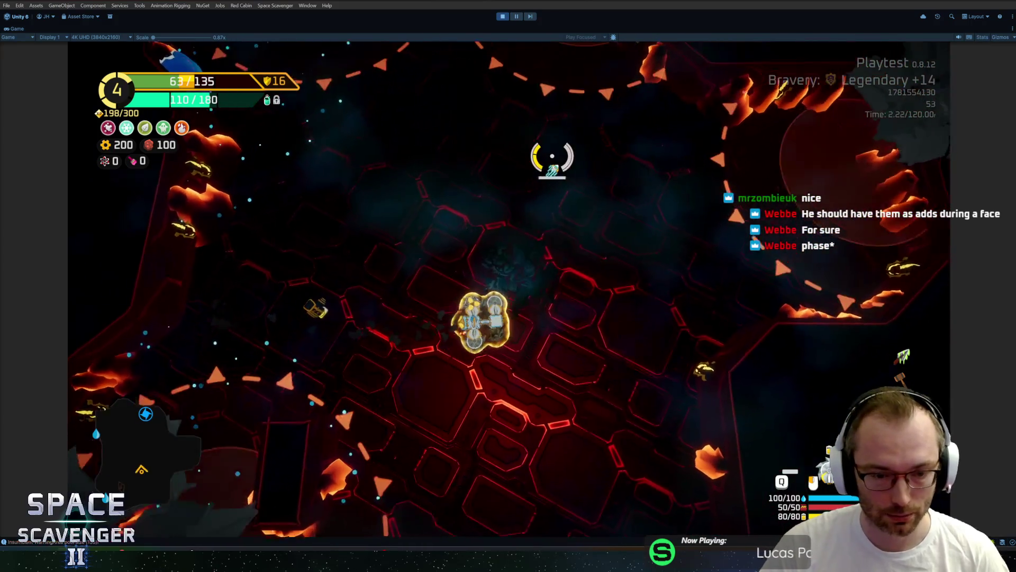
- Spawn a Driller enemy via the console, then stop the playtest and open KnightClone
key("grave")
type("spawn driller")
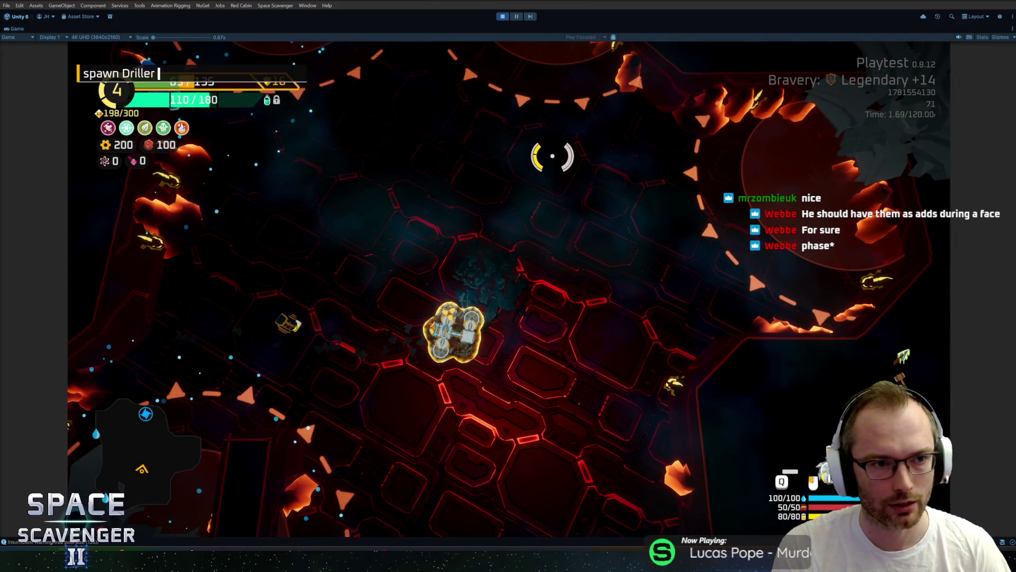
key("Return")
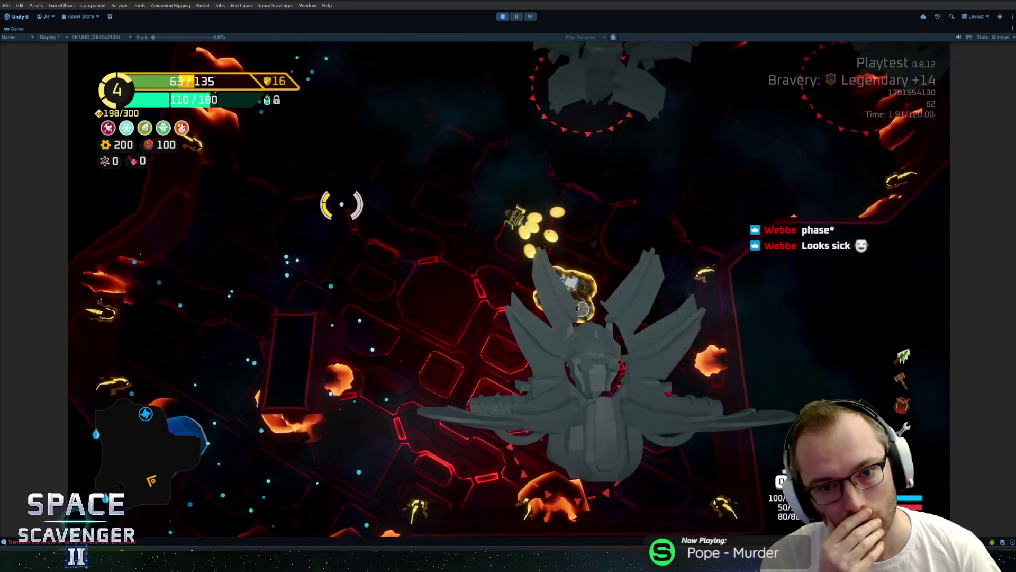
key("ctrl+p")
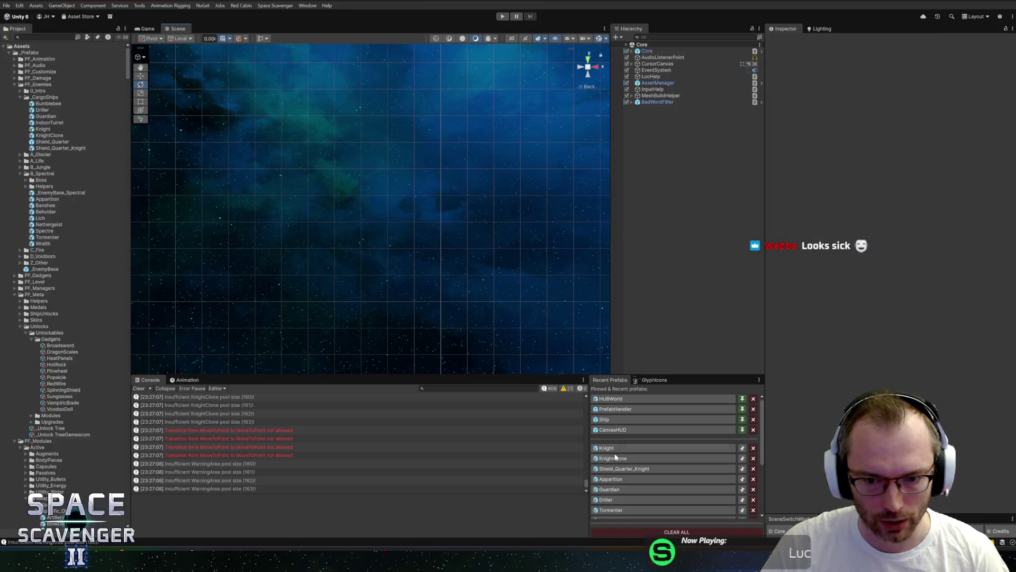
left_click(613, 458)
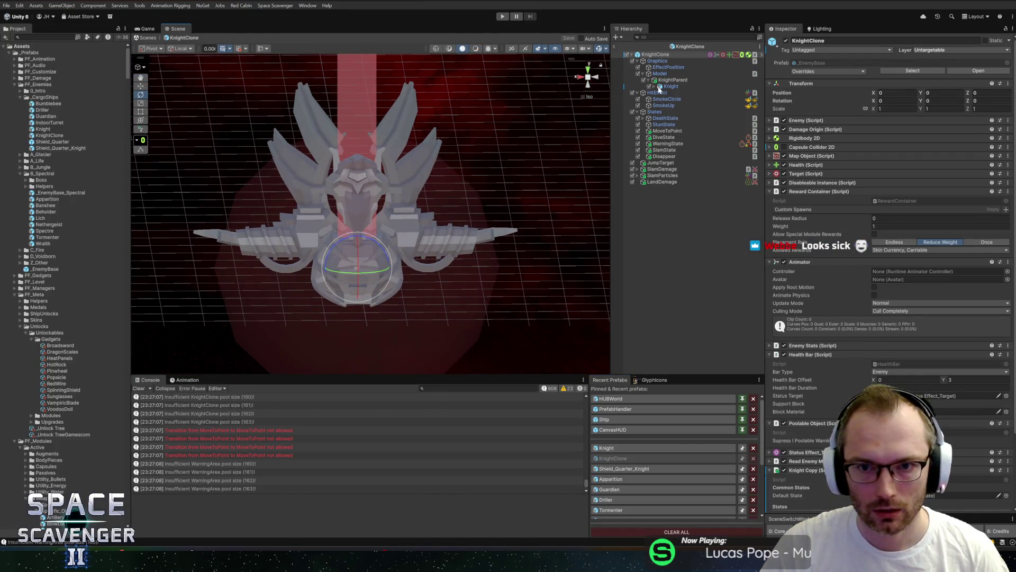
- Set KnightParent's X rotation to -90 and save the KnightClone prefab
left_click(655, 86)
left_click(673, 80)
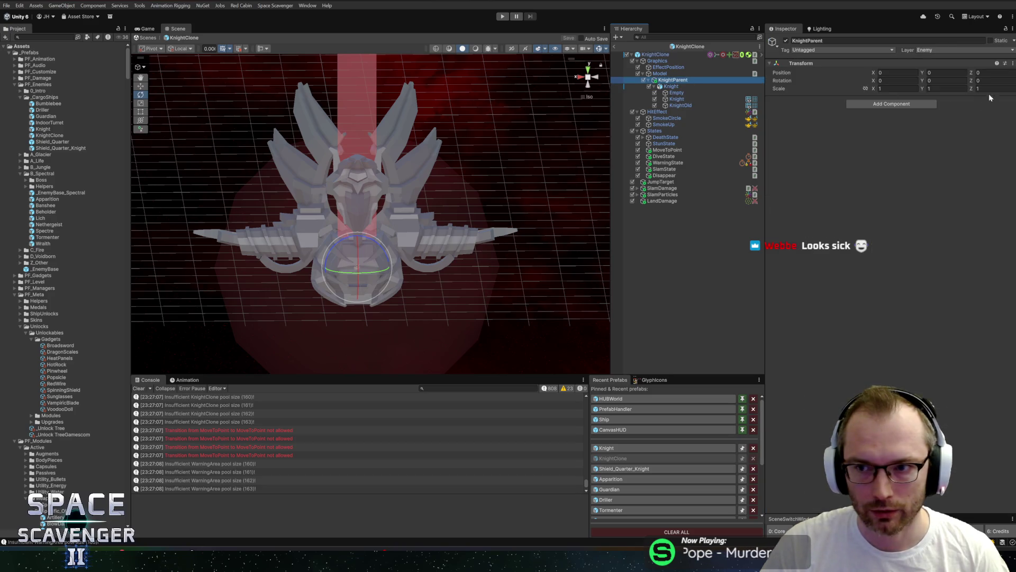
mouse_move(299, 194)
left_mouse_down("alt")
mouse_move(460, 164)
mouse_move(540, 182)
mouse_move(447, 175)
left_mouse_up("alt")
left_click(984, 80)
type("90")
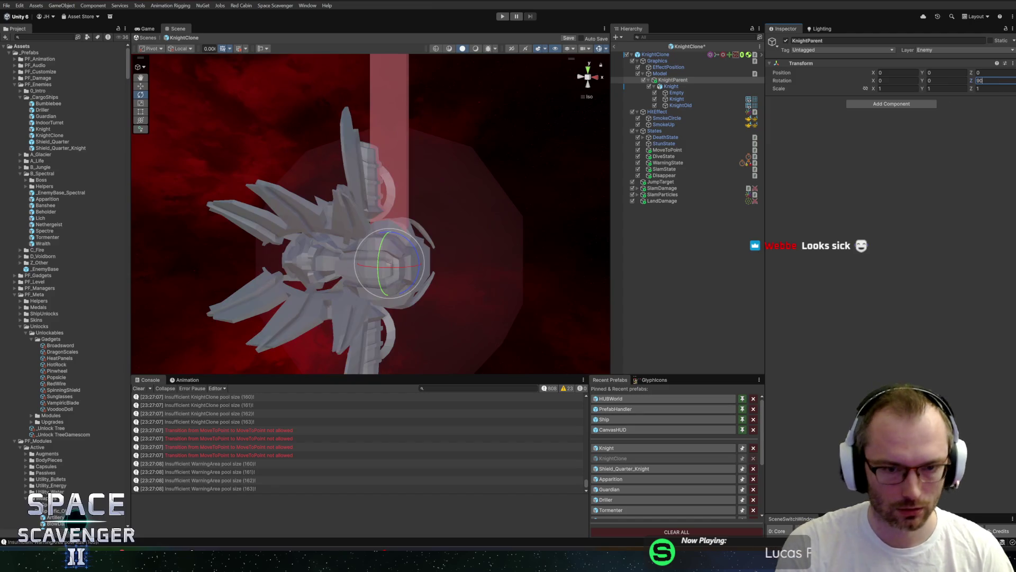
key("Escape")
left_click(905, 81)
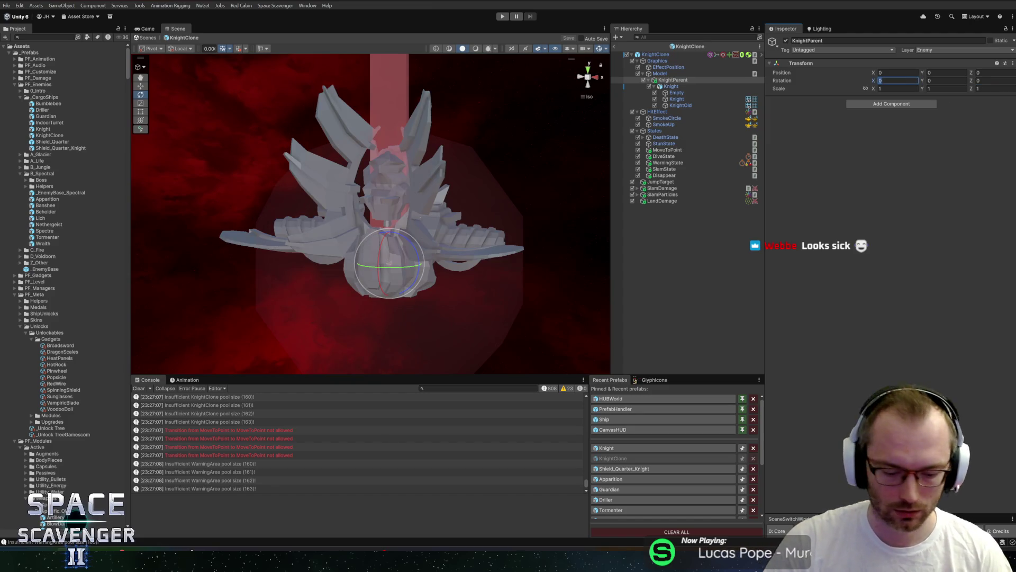
type("90")
key("BackSpace")
key("BackSpace")
type("-90")
key("Return")
key("ctrl+s")
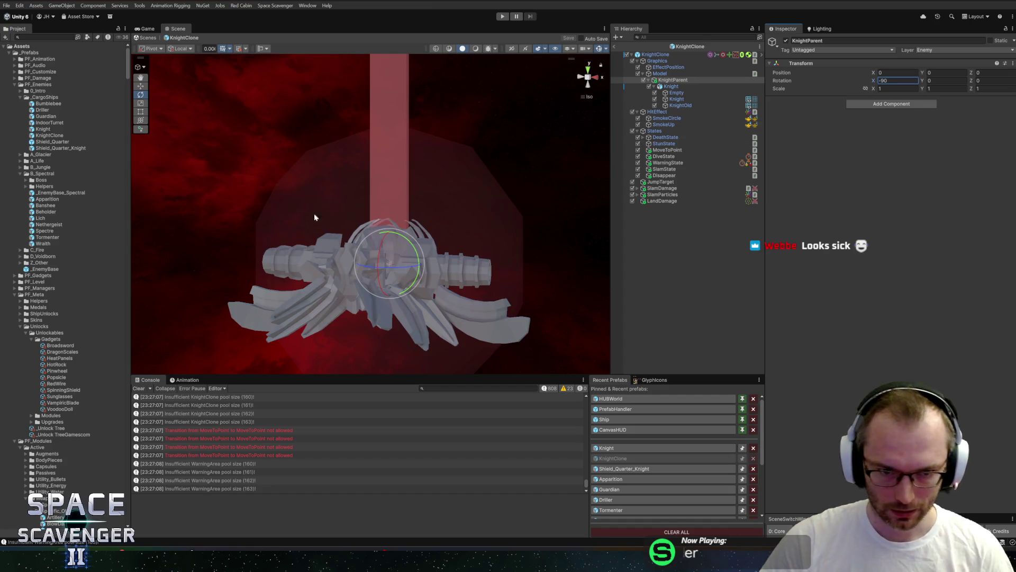
- Disable KnightOld and assign the _Basic material to the new Knight mesh
left_click(683, 105)
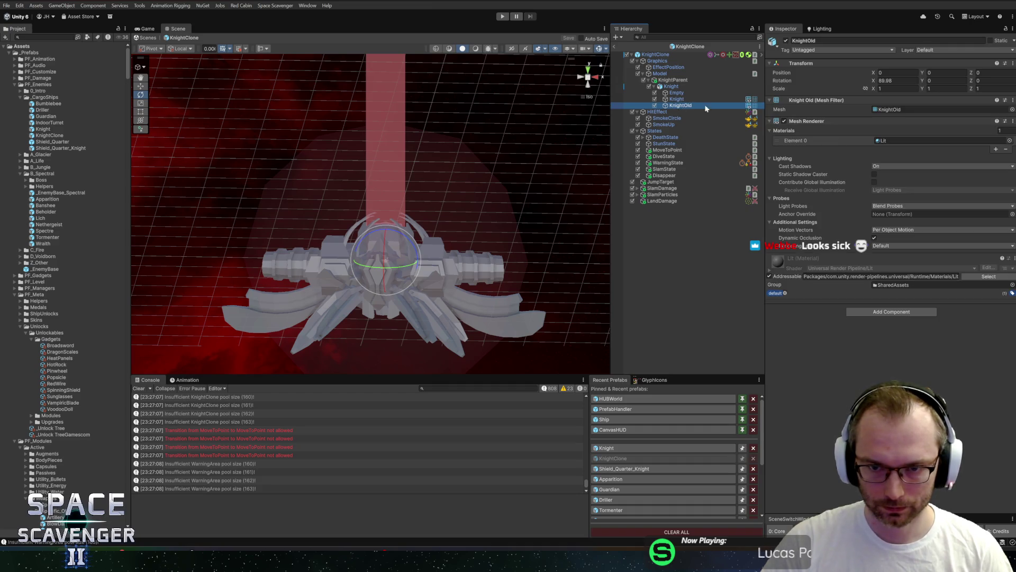
left_click(655, 105)
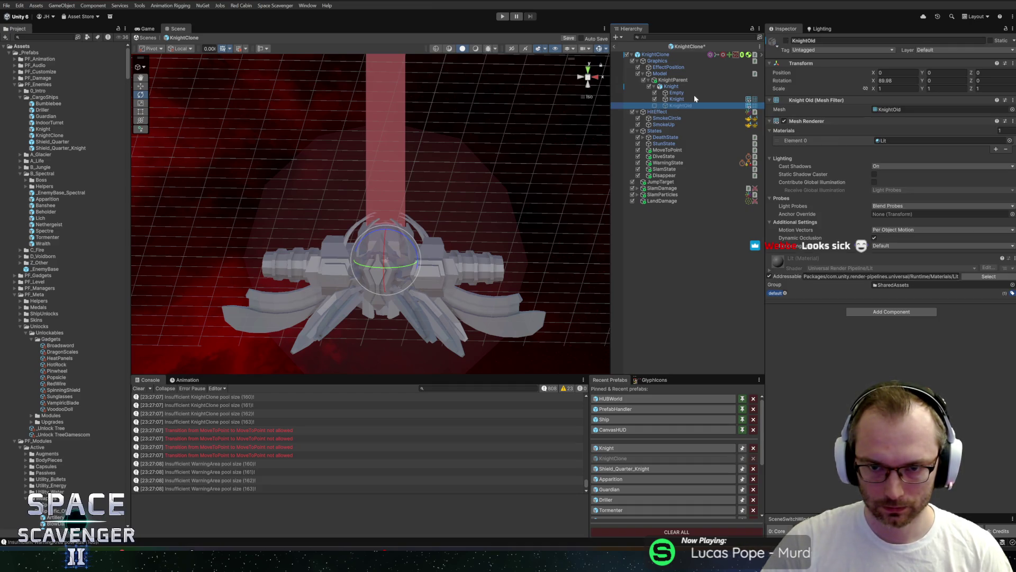
left_click(677, 99)
left_click(1009, 140)
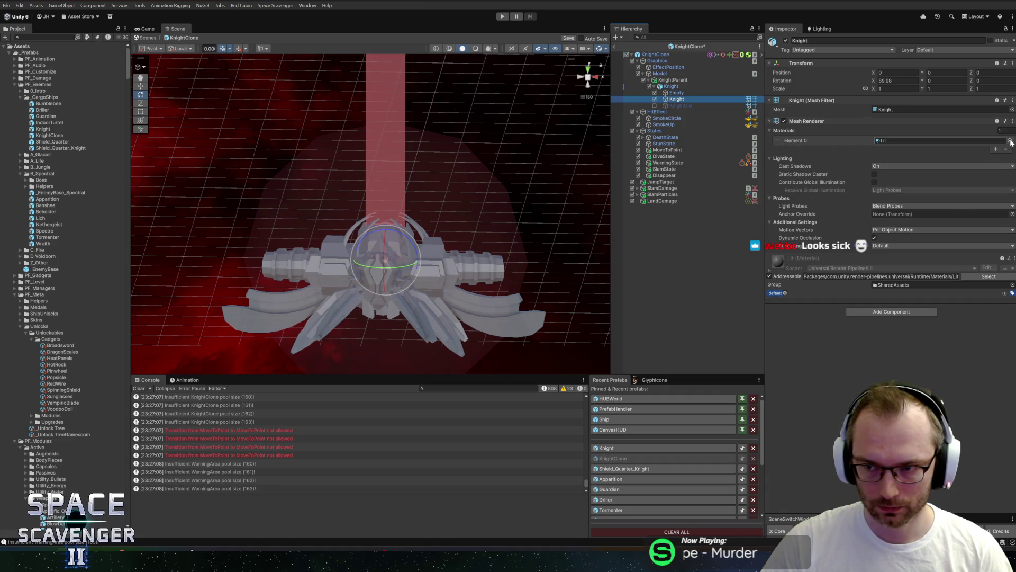
type("bas")
double_click(792, 173)
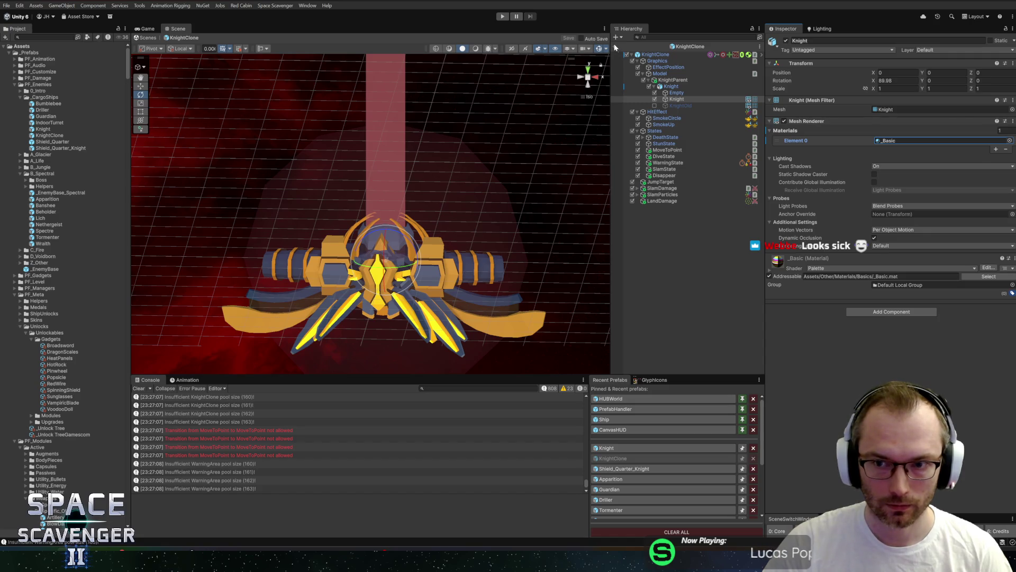
left_click(1009, 140)
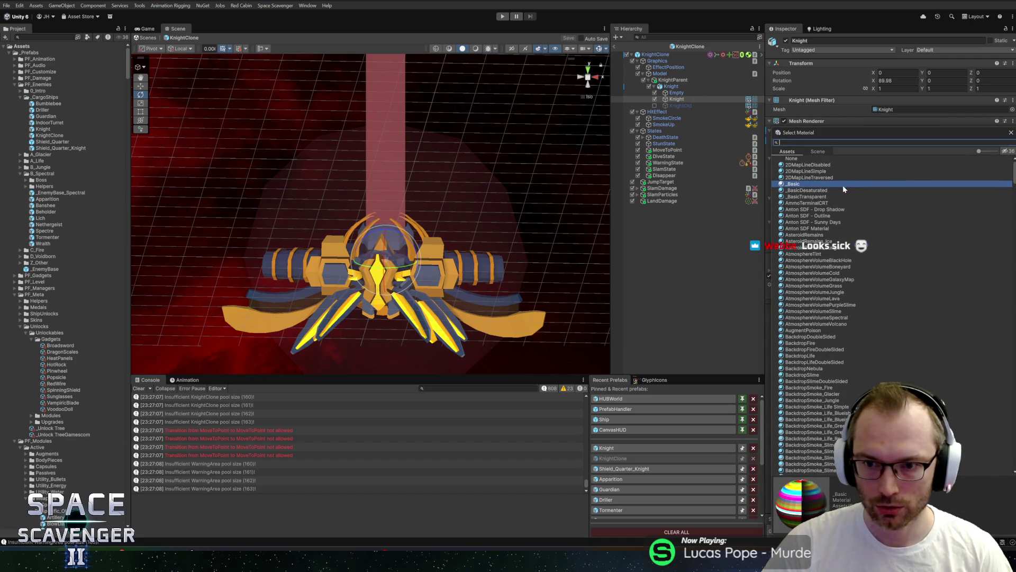
double_click(829, 196)
mouse_move(296, 207)
left_mouse_down("alt")
mouse_move(261, 201)
mouse_move(392, 213)
mouse_move(363, 177)
mouse_move(406, 150)
mouse_move(451, 159)
mouse_move(483, 141)
mouse_move(342, 208)
mouse_move(415, 105)
mouse_move(441, 98)
mouse_move(468, 109)
left_mouse_up("alt")
left_click(656, 99)
left_click(655, 99)
mouse_move(556, 141)
left_mouse_down("alt")
mouse_move(295, 219)
mouse_move(265, 268)
mouse_move(335, 218)
mouse_move(410, 120)
mouse_move(299, 128)
mouse_move(199, 190)
mouse_move(218, 215)
mouse_move(225, 268)
mouse_move(269, 225)
mouse_move(294, 159)
mouse_move(210, 157)
left_mouse_up("alt")
key("ctrl+s")
left_click(1010, 140)
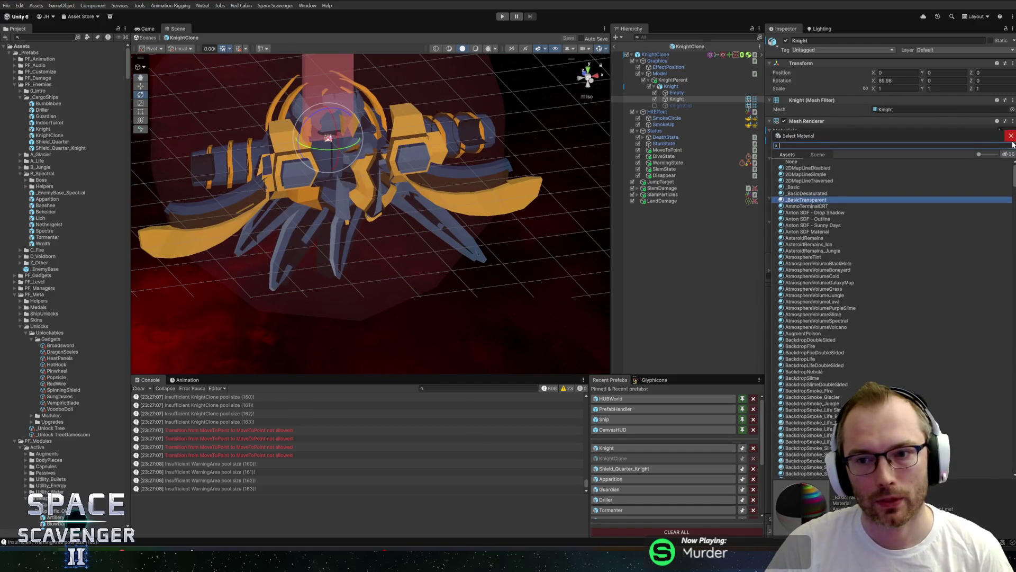
type("bas")
double_click(794, 168)
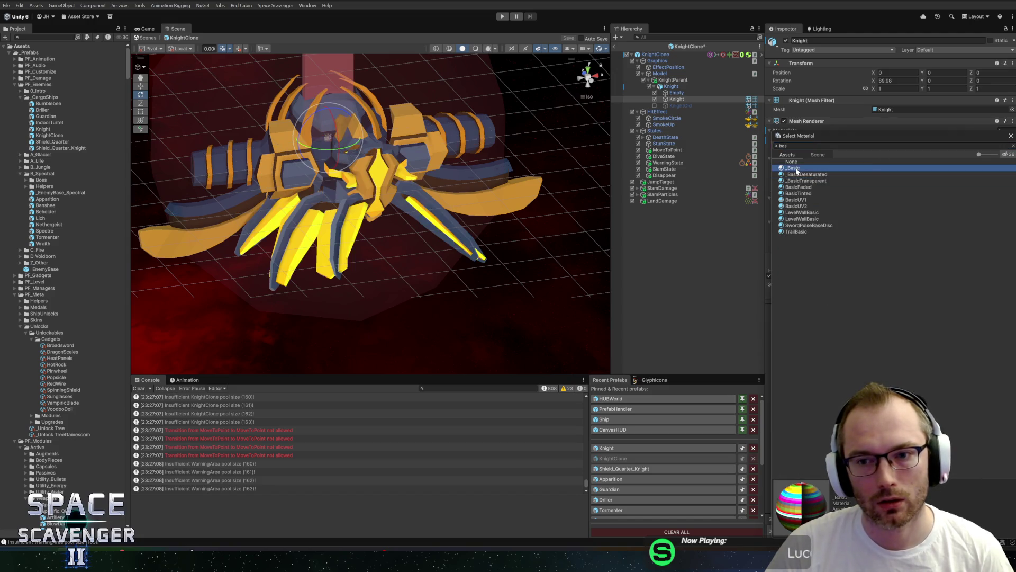
left_click(45, 37)
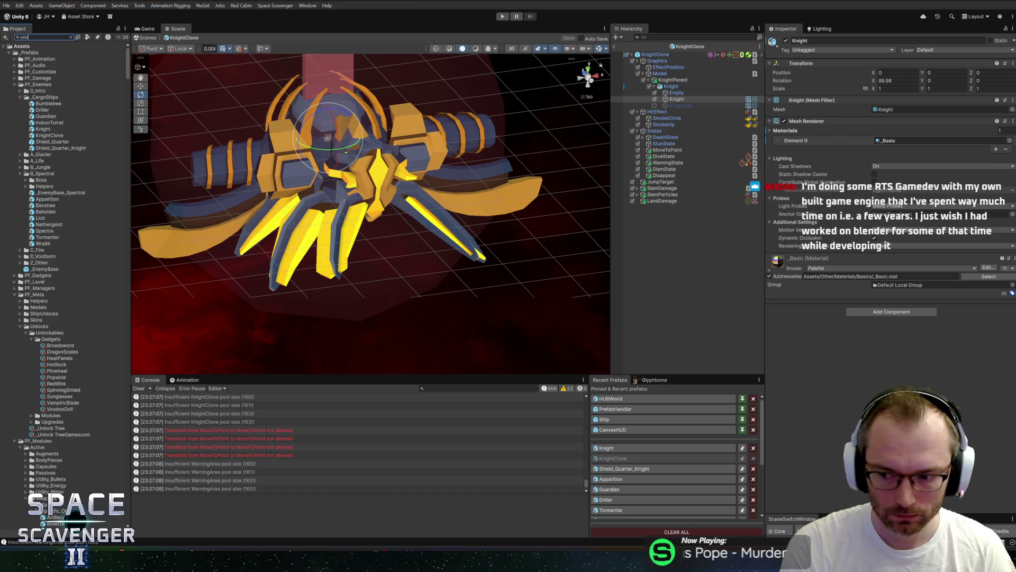
- Add 'b' to the Project search filter and pan the Scene view across the Knight
type("born")
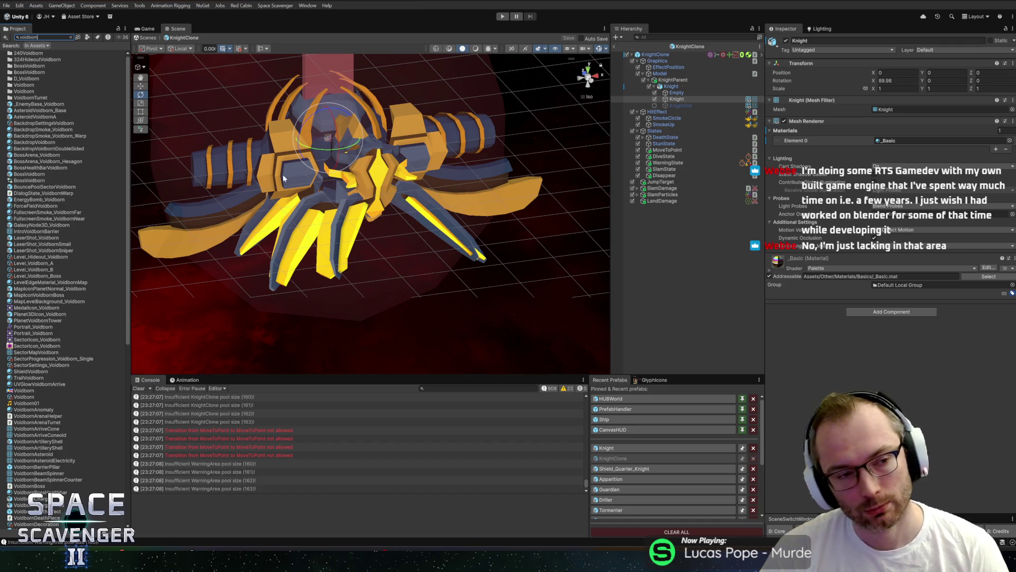
middle_click_drag(385, 167, 418, 206)
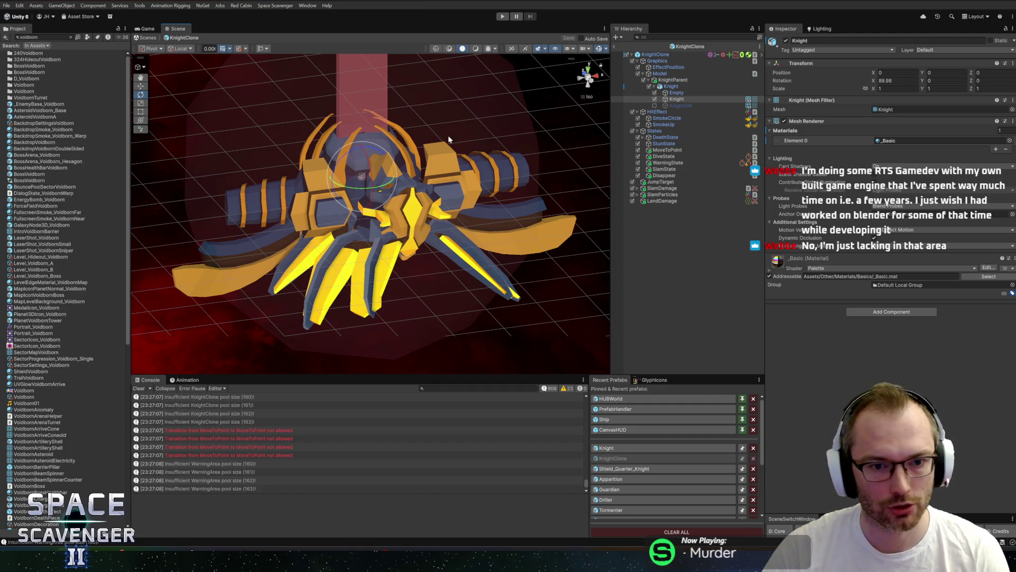
mouse_move(423, 153)
left_mouse_down("alt")
mouse_move(191, 137)
mouse_move(379, 141)
mouse_move(541, 209)
left_mouse_up("alt")
scroll(541, 209, "up", 4)
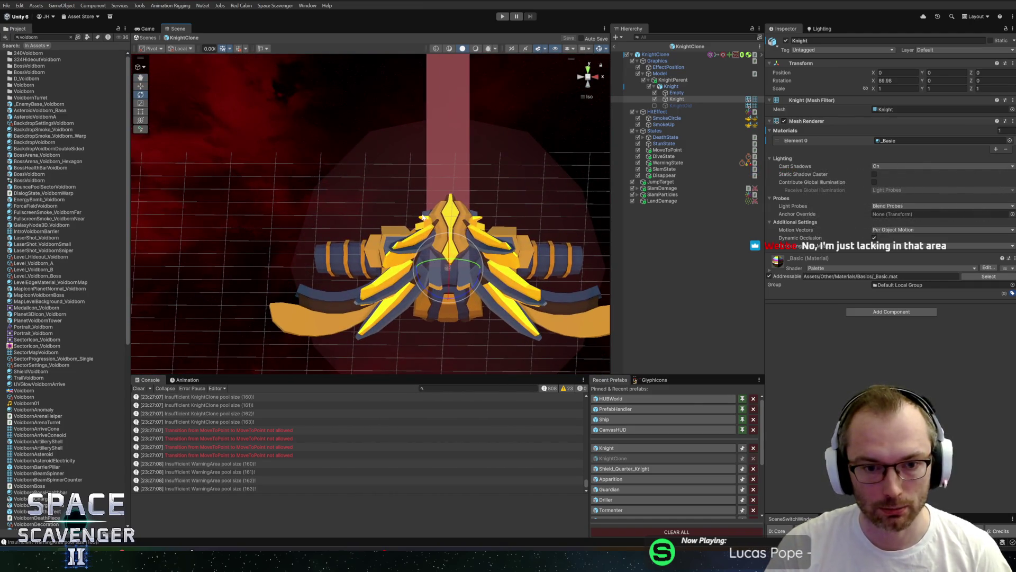
key("f")
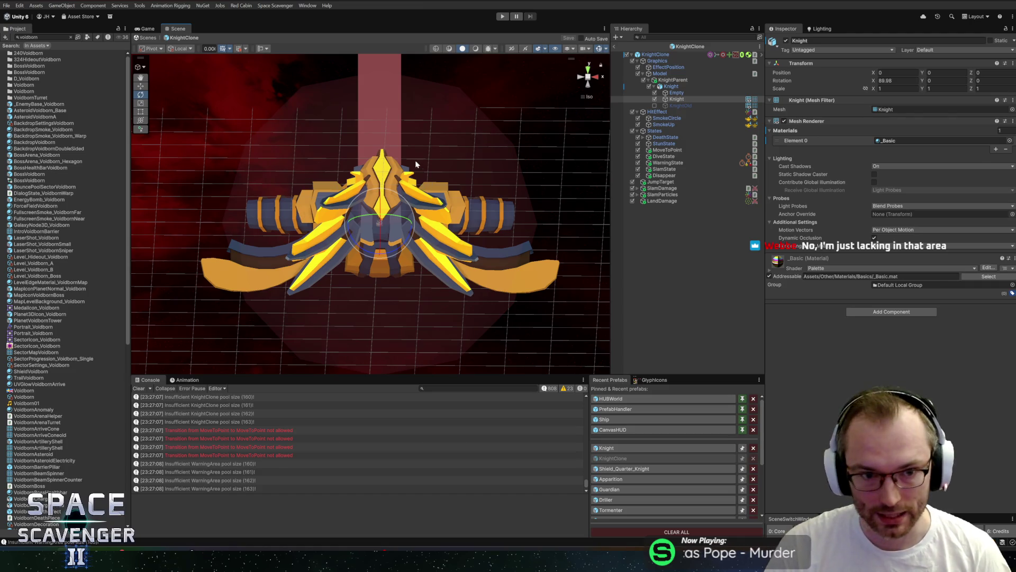
mouse_move(404, 167)
left_mouse_down("alt")
mouse_move(434, 211)
mouse_move(517, 268)
mouse_move(512, 303)
mouse_move(452, 283)
mouse_move(593, 254)
mouse_move(232, 152)
mouse_move(283, 146)
mouse_move(480, 190)
mouse_move(424, 178)
left_mouse_up("alt")
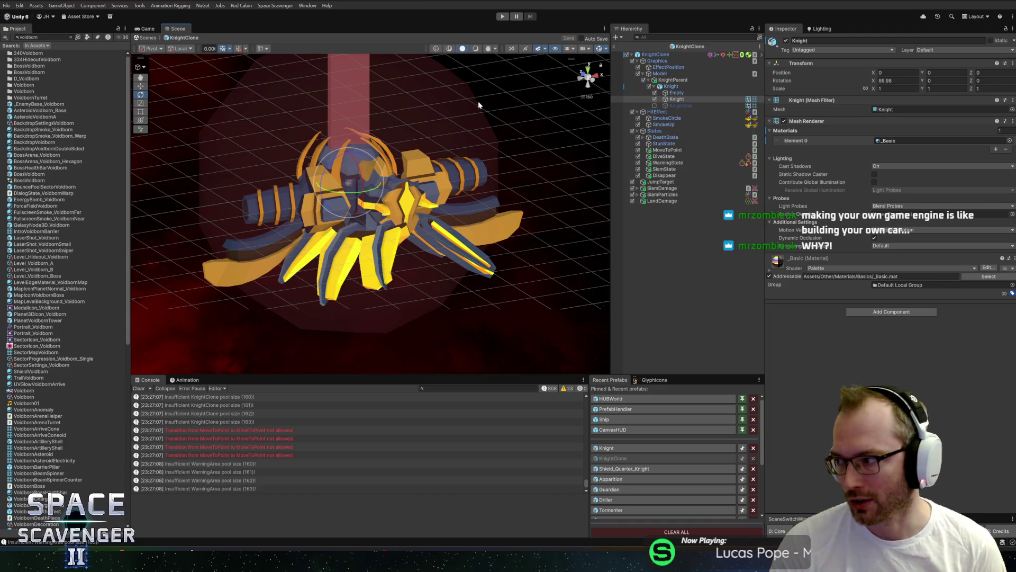
- Orbit to inspect the Knight from the front, exit the KnightClone prefab, and enter Play mode
mouse_move(467, 166)
left_mouse_down("alt")
mouse_move(362, 193)
mouse_move(238, 189)
mouse_move(564, 198)
left_mouse_up("alt")
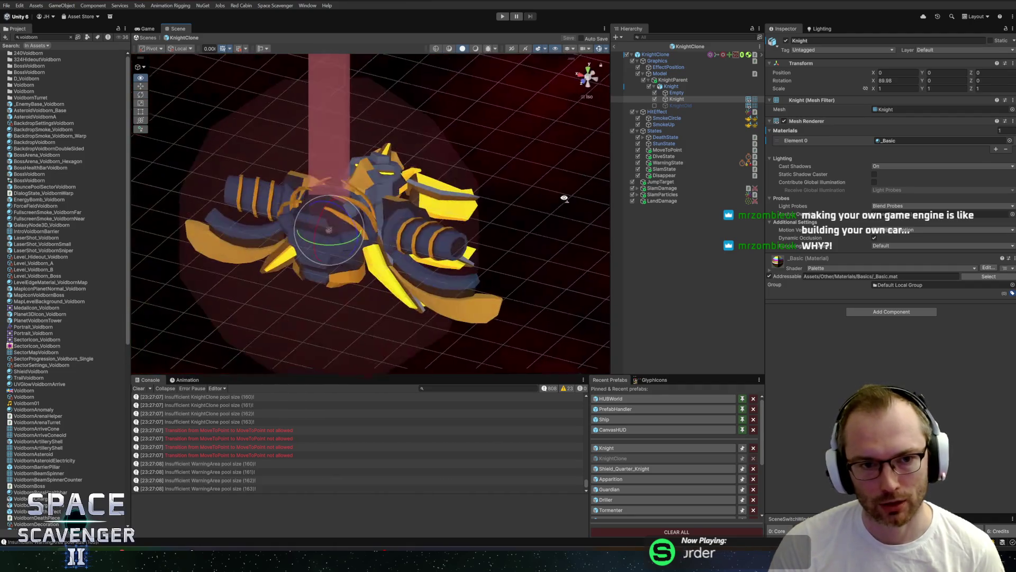
left_click_drag(325, 198, 407, 316, "alt")
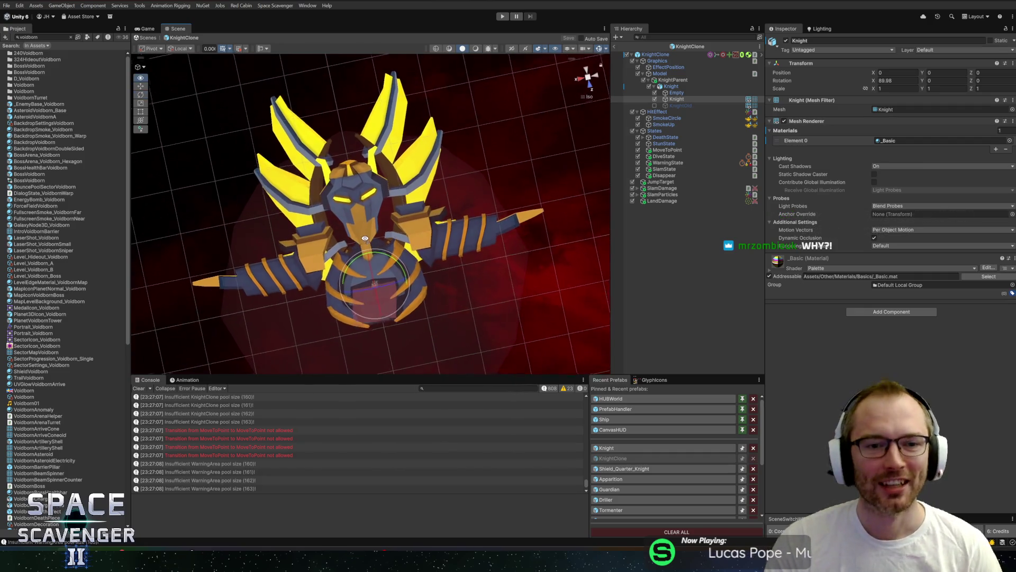
mouse_move(320, 270)
left_mouse_down("alt")
mouse_move(328, 257)
mouse_move(302, 243)
mouse_move(339, 233)
mouse_move(318, 223)
mouse_move(423, 238)
mouse_move(530, 185)
mouse_move(824, 306)
mouse_move(754, 82)
mouse_move(635, 132)
mouse_move(442, 188)
left_mouse_up("alt")
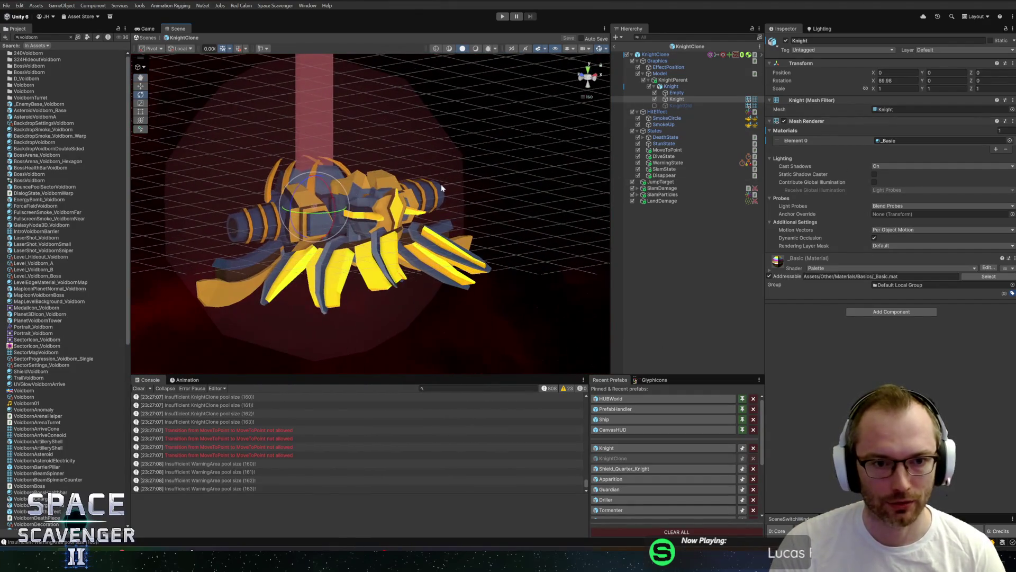
left_click(616, 47)
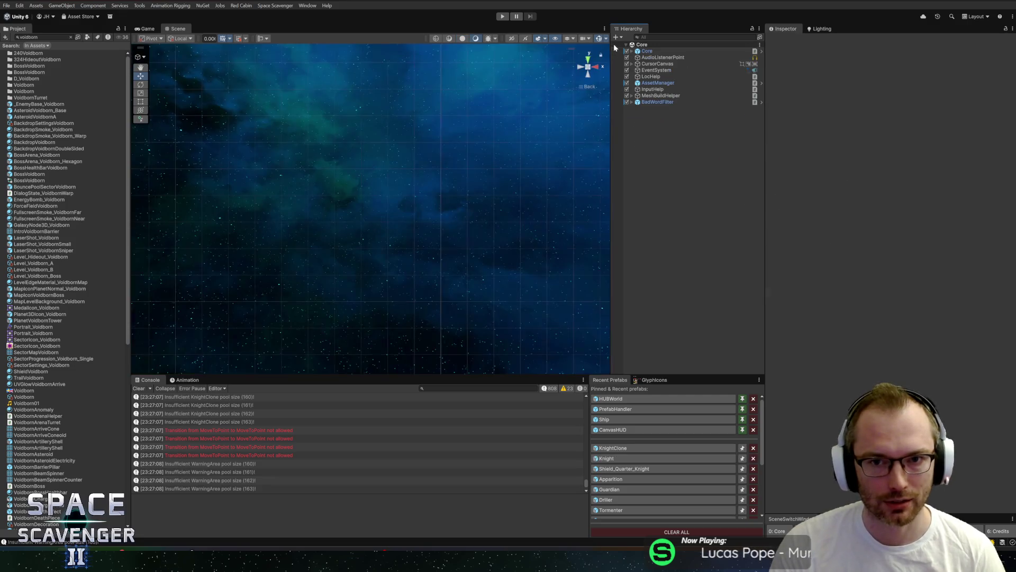
left_click(502, 17)
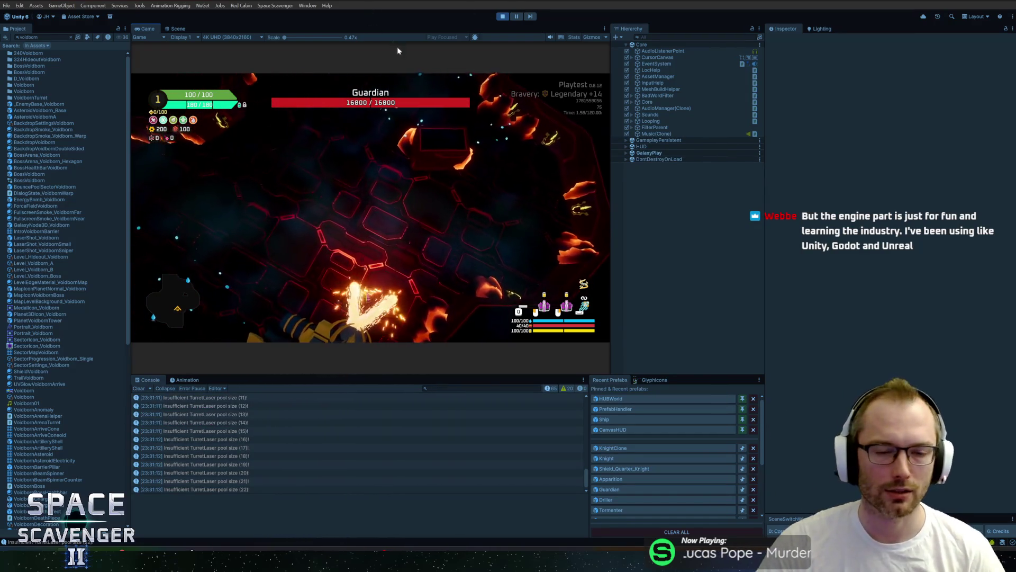
- Maximize the Game view to watch the Guardian fight, pause it, and bring Blender forward
double_click(147, 30)
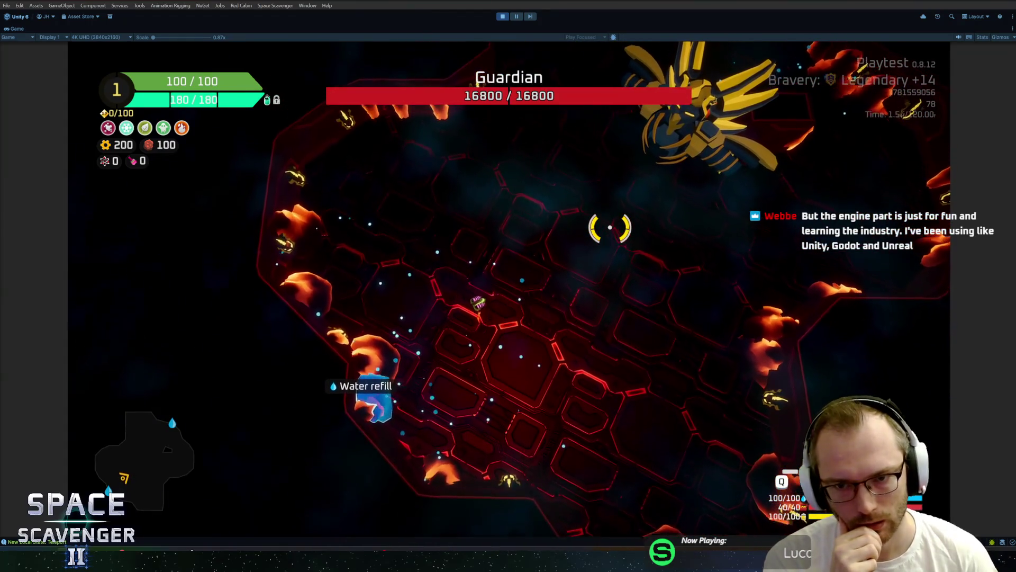
key("Escape")
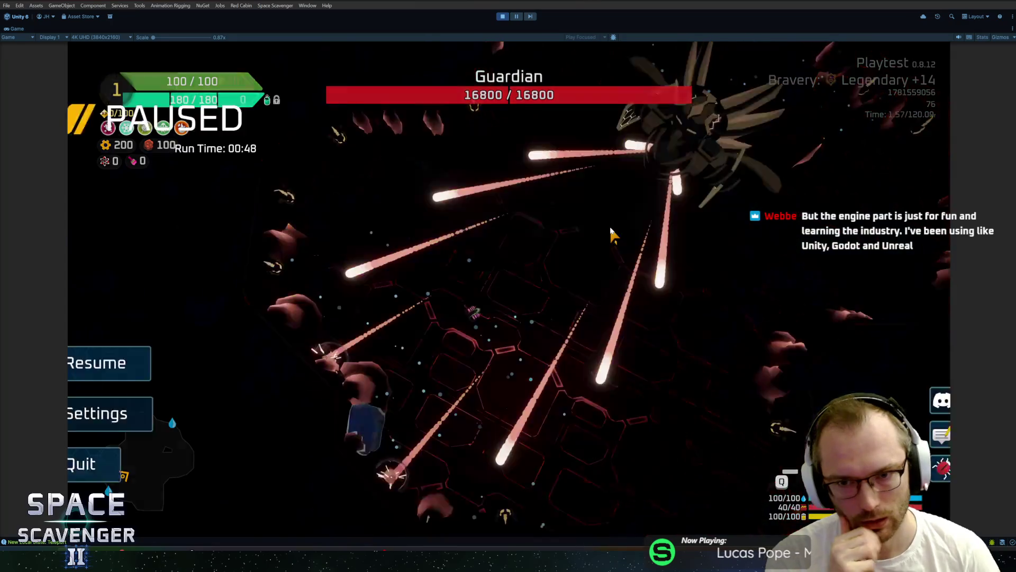
key("alt+Tab")
left_click(603, 214)
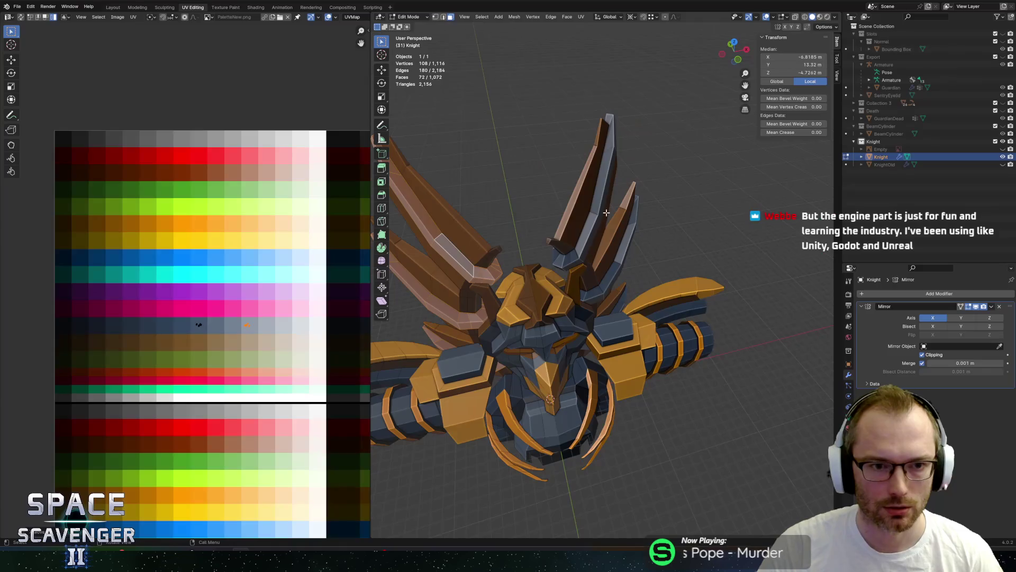
- Subdivide the top edge of an armour face on the Knight with 2 cuts
scroll(606, 212, "up", 10)
mouse_move(657, 158)
middle_mouse_down()
mouse_move(595, 182)
mouse_move(549, 129)
middle_mouse_up()
left_click(549, 129)
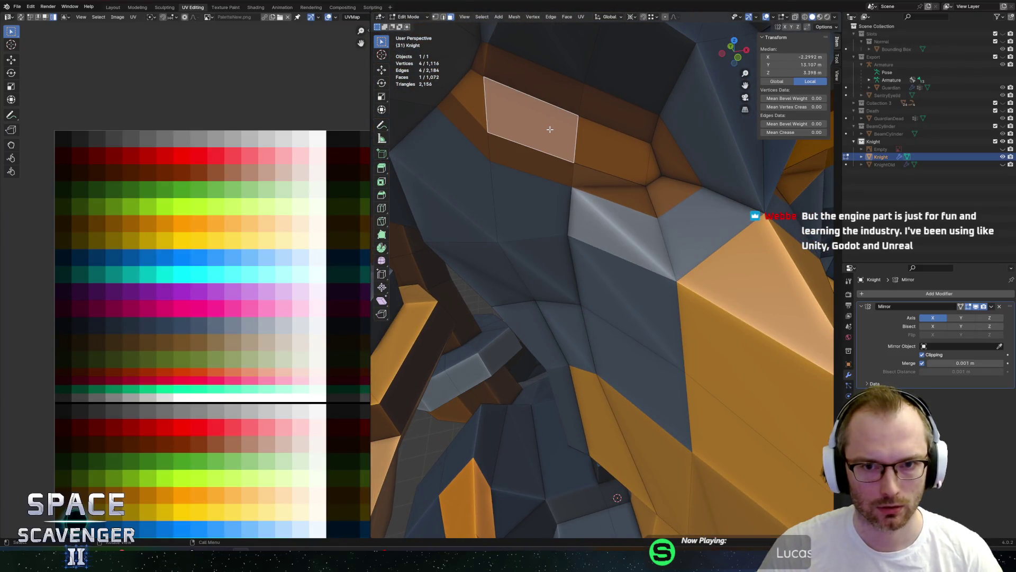
key("2")
left_click(539, 96)
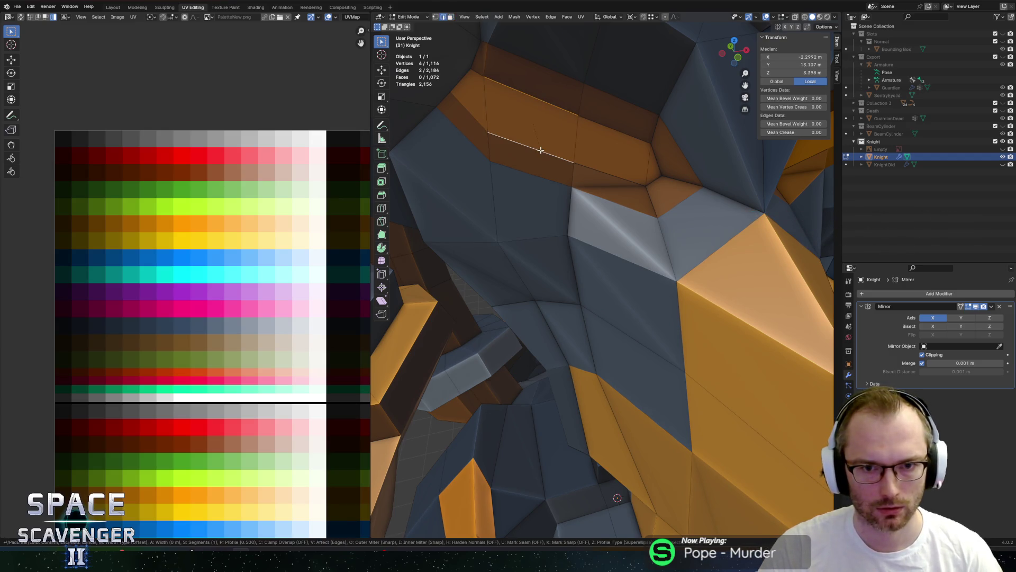
right_click(528, 152)
left_click(524, 151)
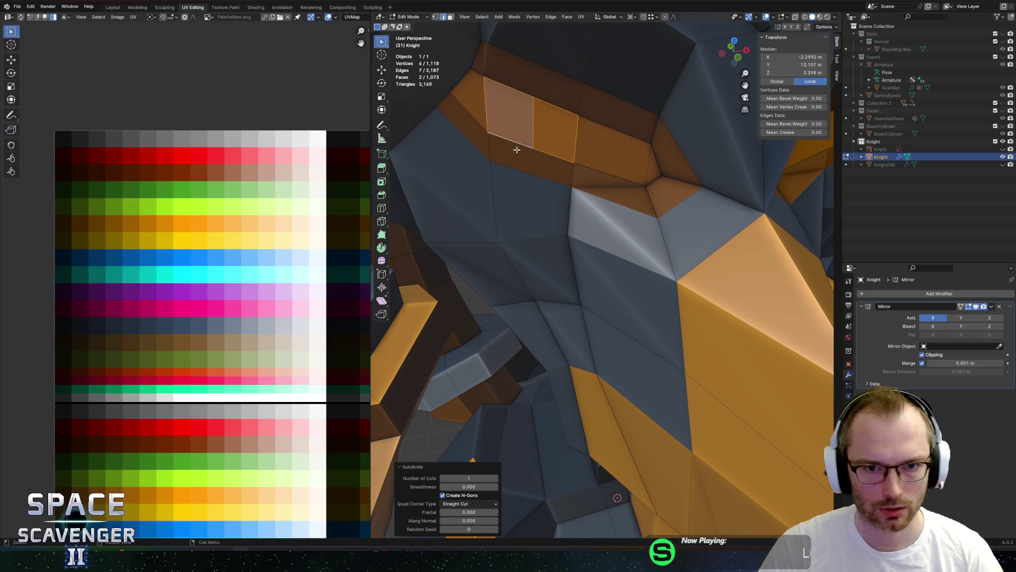
left_click(497, 479)
- Slide the two new vertical edges along the face into position
left_click(549, 135)
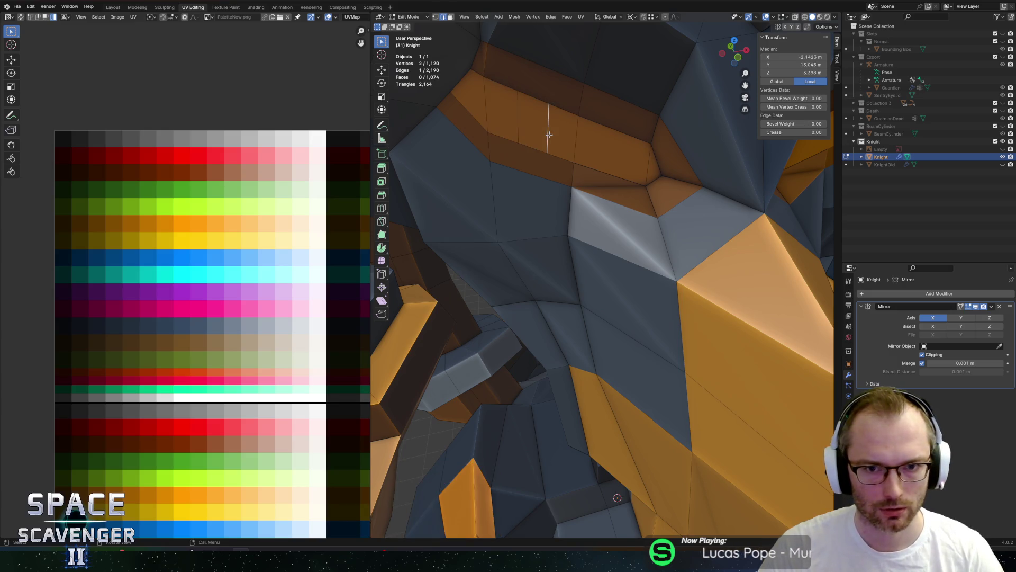
left_click(546, 130)
key("g")
key("g")
left_click(524, 115)
left_click(517, 113)
key("g")
key("g")
left_click(496, 106)
- Move the orange face above the eye onto a new palette colour and check the whole model
key("3")
left_click(519, 110)
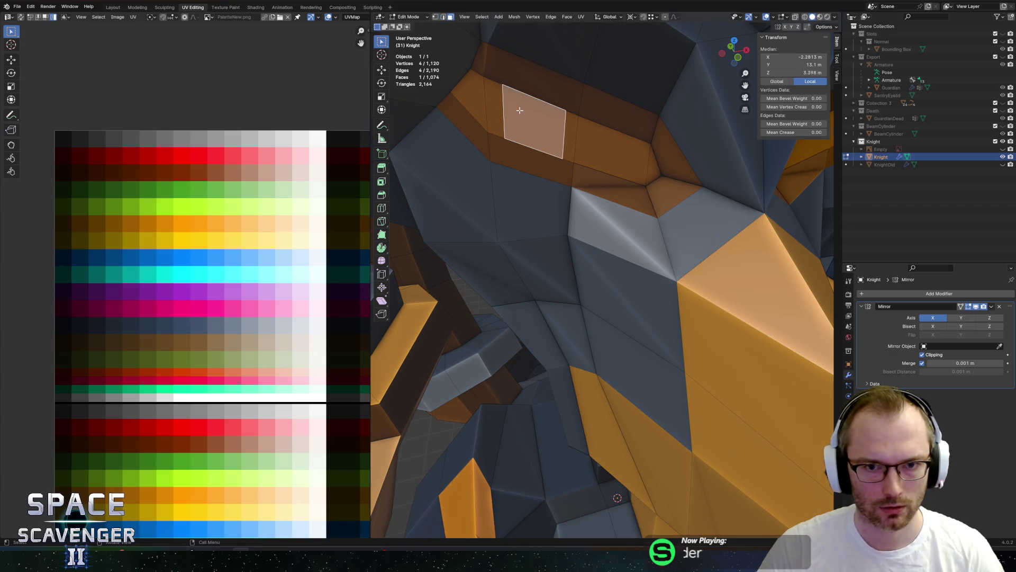
scroll(176, 197, "down", 5)
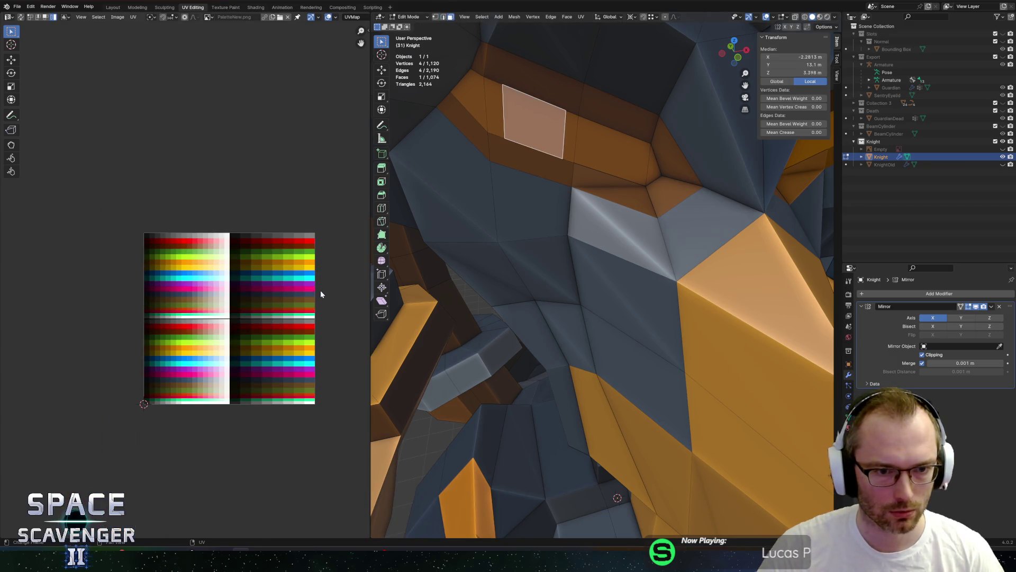
key("g")
left_click(169, 264)
key("Home")
key("Tab")
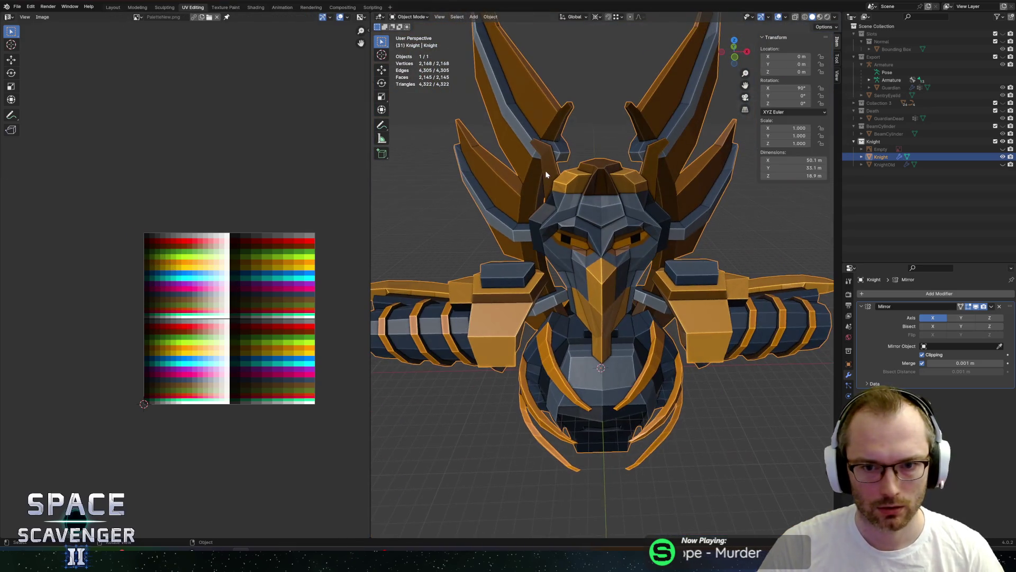
scroll(546, 173, "up", 4)
scroll(572, 130, "up", 1)
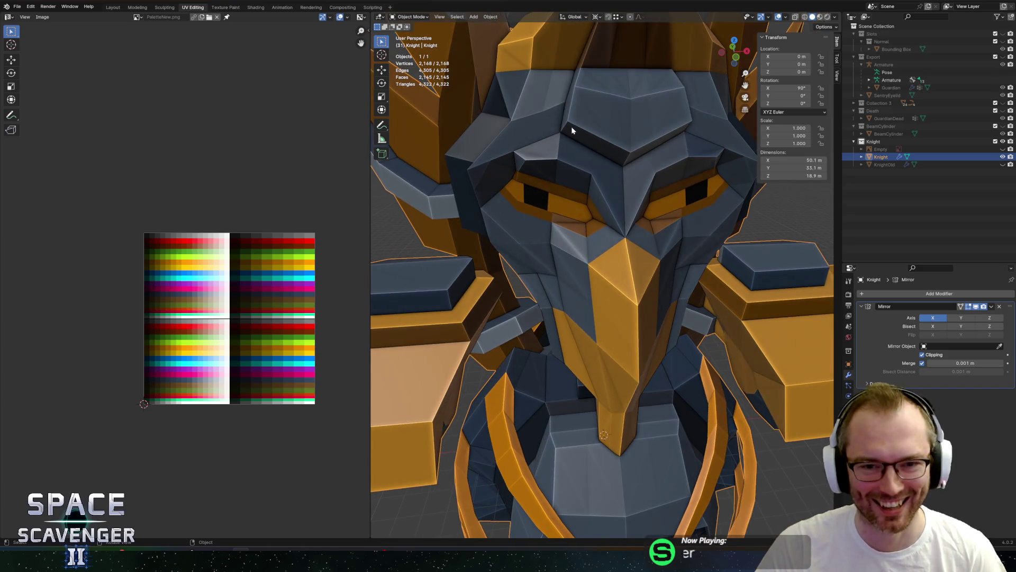
scroll(539, 130, "up", 3)
scroll(536, 137, "down", 4)
- Dissolve the vertical edges in the orange eye band
key("Tab")
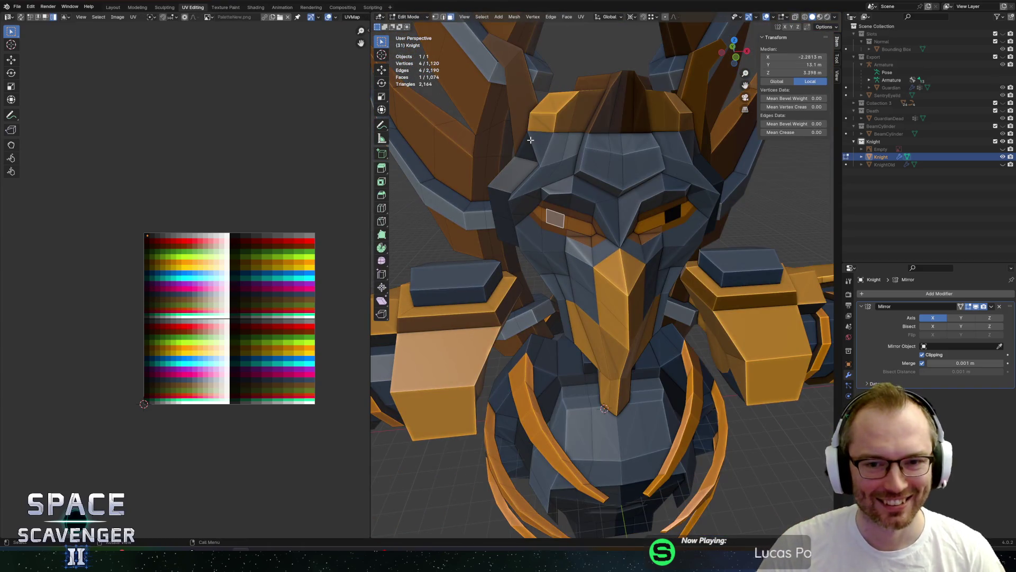
scroll(524, 159, "up", 5)
scroll(557, 176, "down", 3)
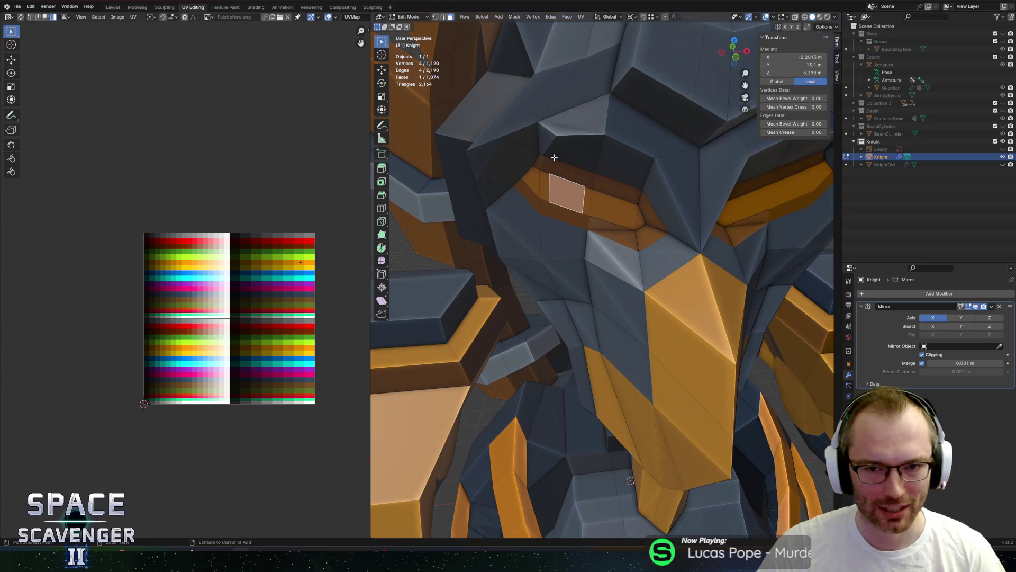
key("2")
left_click(550, 158)
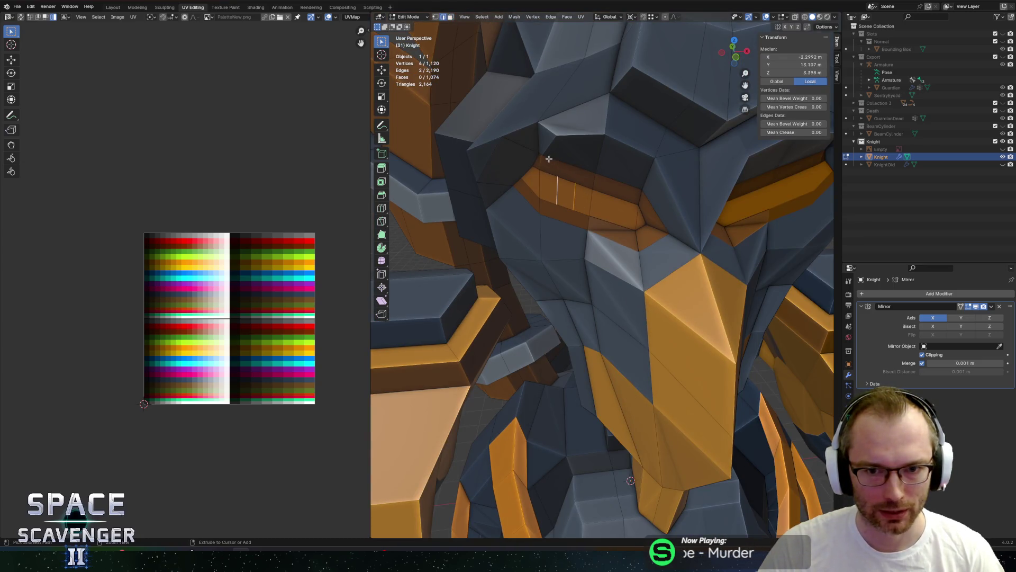
left_click(512, 188, "alt")
key("ctrl+x")
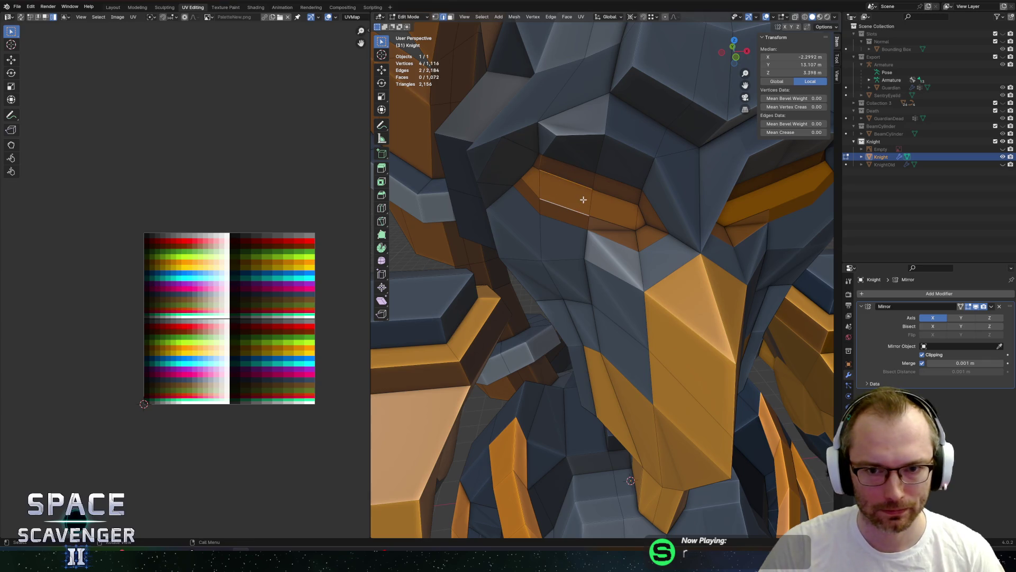
- Subdivide the bottom edges of two eye-band faces and another band edge
key("3")
left_click(602, 211)
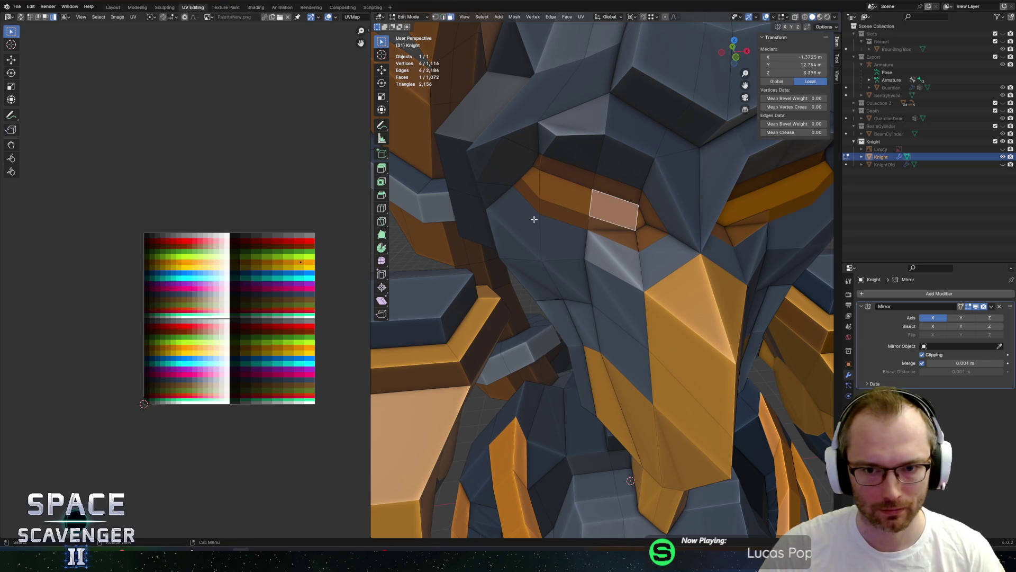
left_click(591, 201)
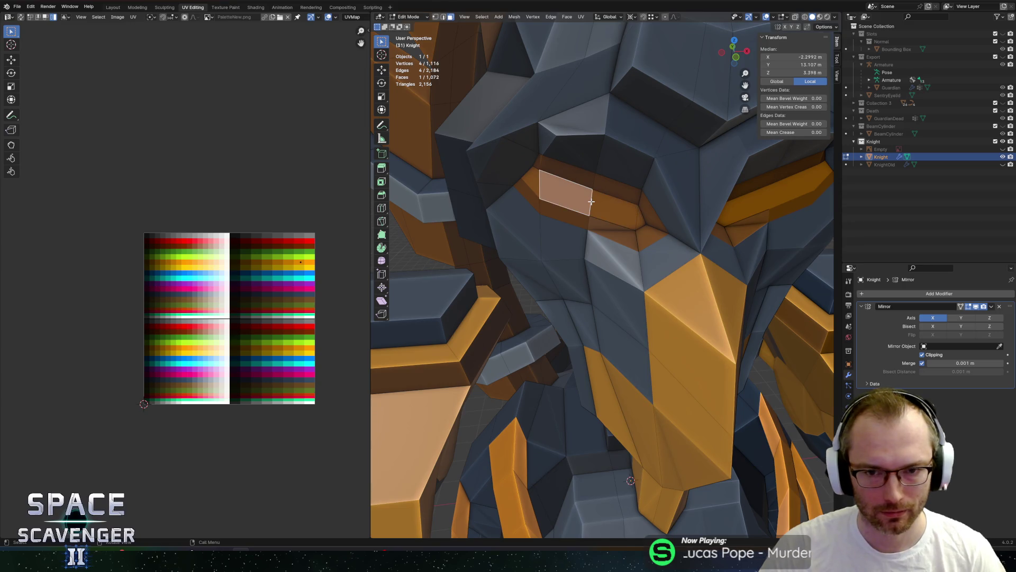
key("2")
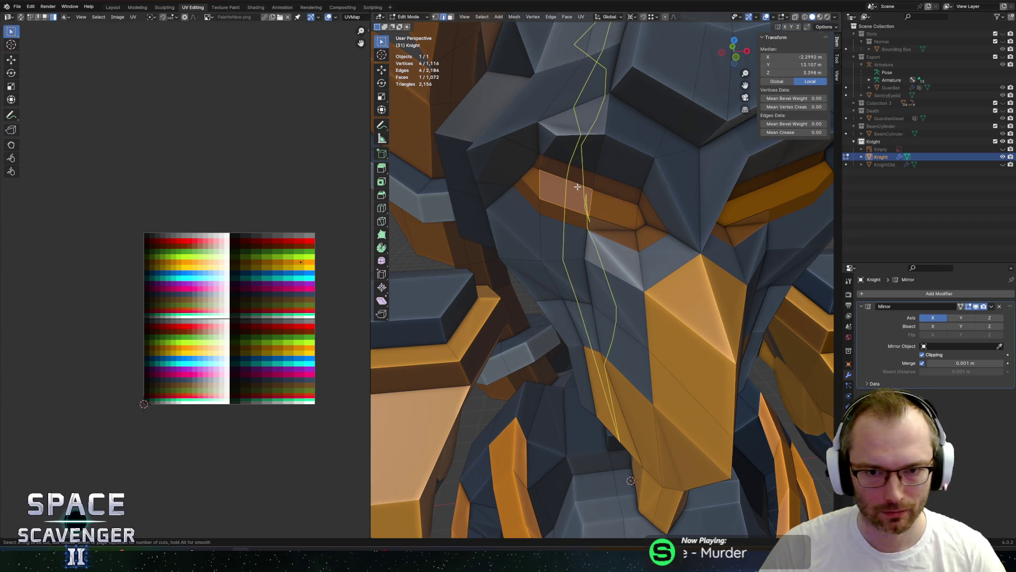
left_click(577, 209, "shift")
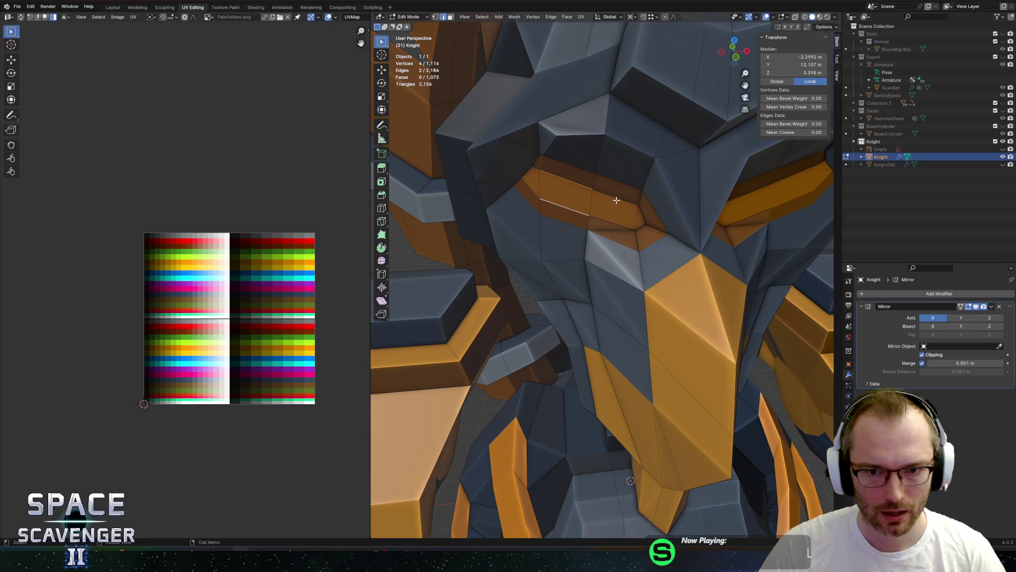
right_click(590, 204)
left_click(581, 196)
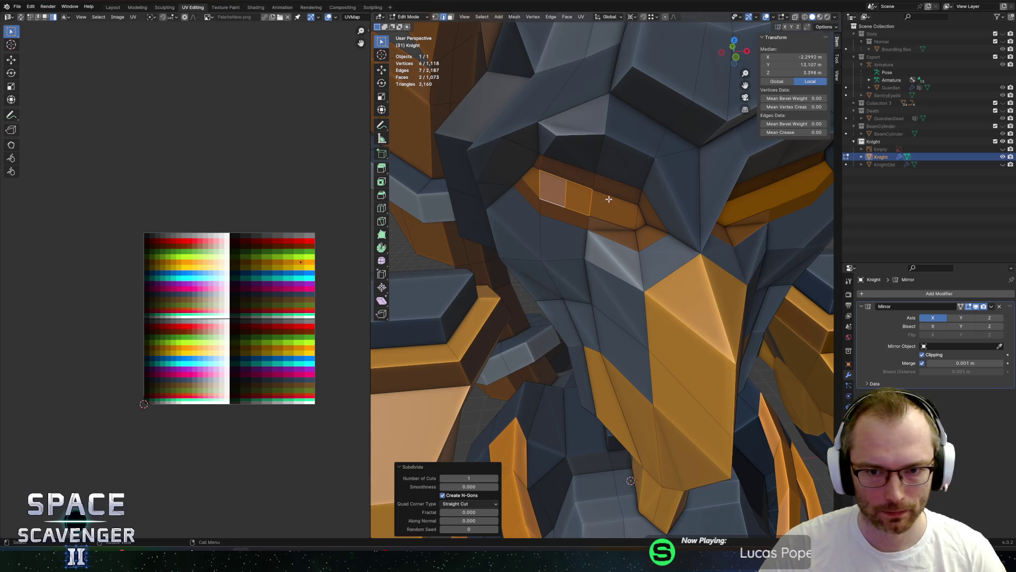
left_click(603, 219)
right_click(604, 219)
left_click(605, 217)
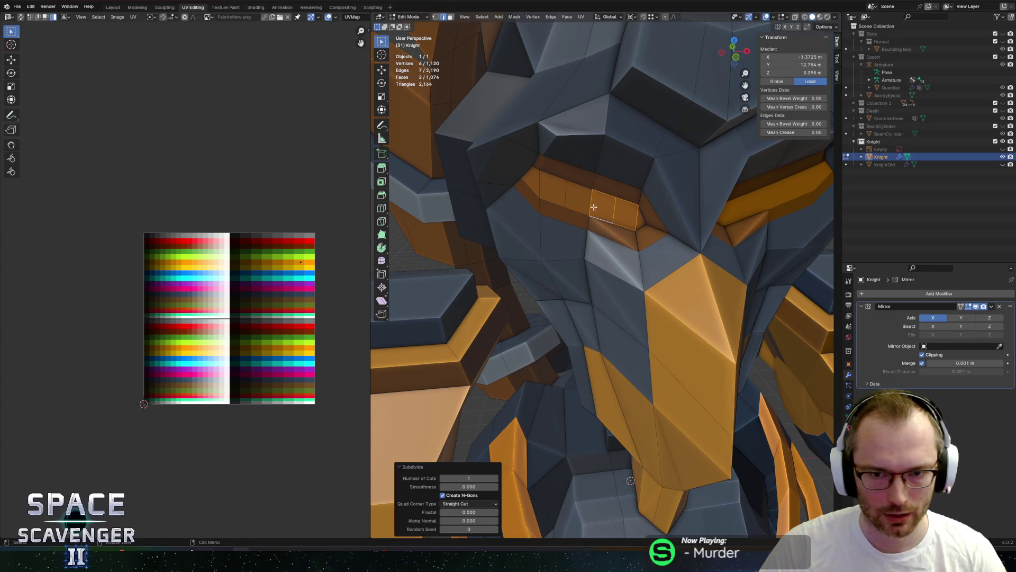
- Slide one of the new eye-band edges along the band
key("alt+a")
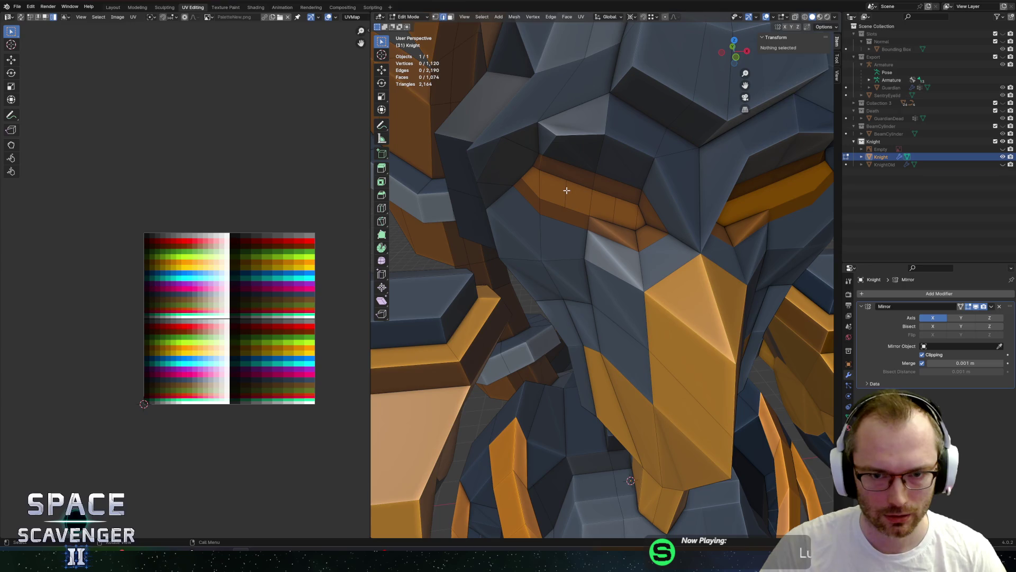
left_click(566, 190)
key("g")
key("g")
left_click(571, 194)
- Grow the selection to adjacent eye-band faces and move their UVs to a new palette shade
left_click(616, 207)
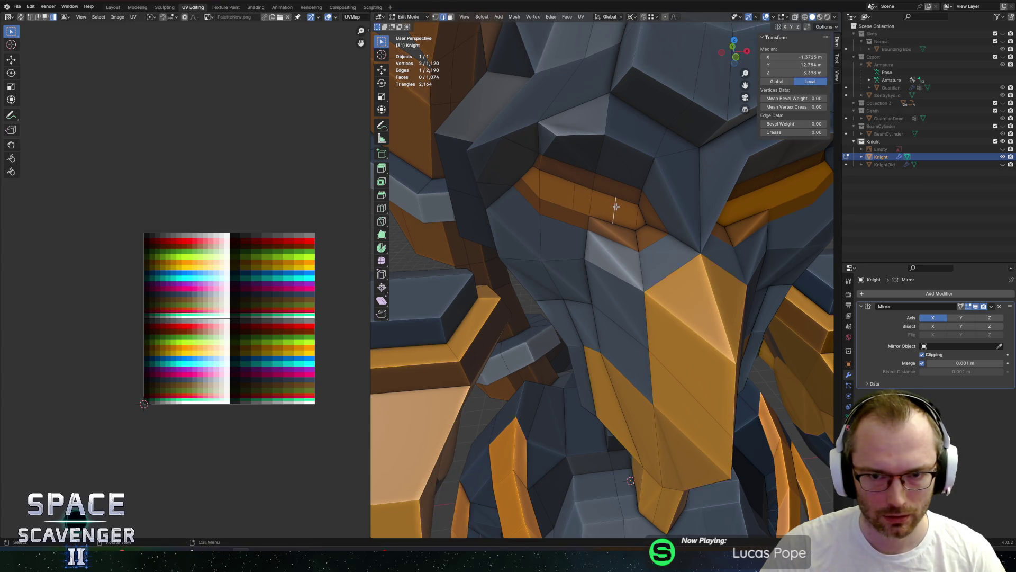
key("ctrl+KP_Add")
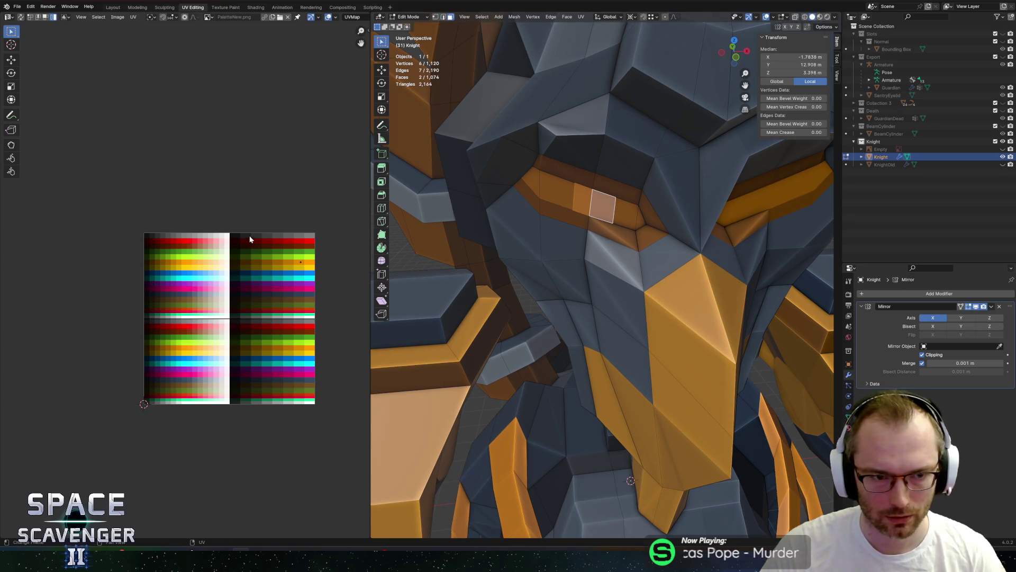
key("g")
left_click(183, 273)
scroll(583, 213, "down", 8)
- Export the Knight as Knight.fbx and switch back to Unity
key("Tab")
middle_click_drag(582, 213, 603, 220)
key("F3")
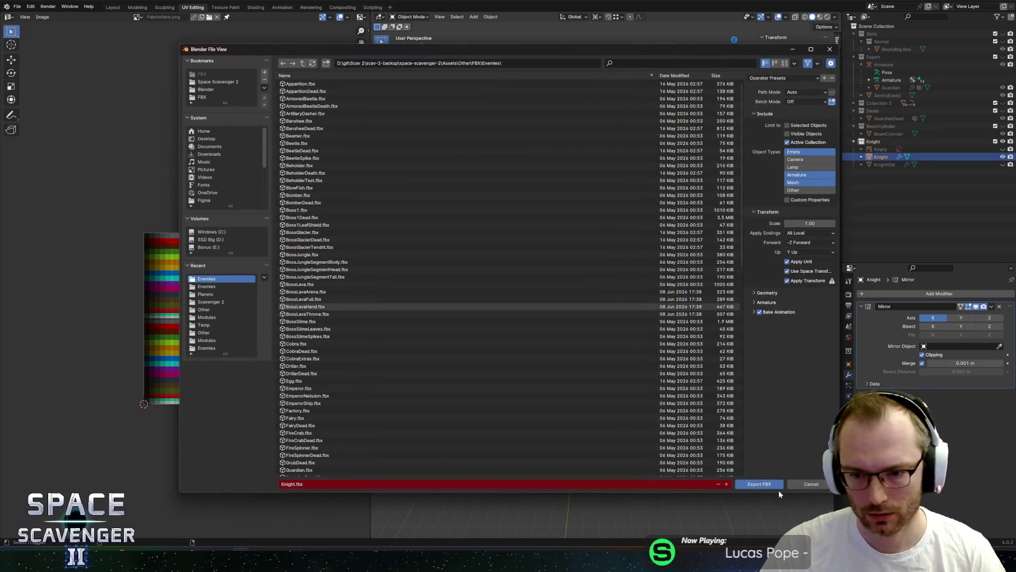
left_click(774, 485)
key("alt+Tab")
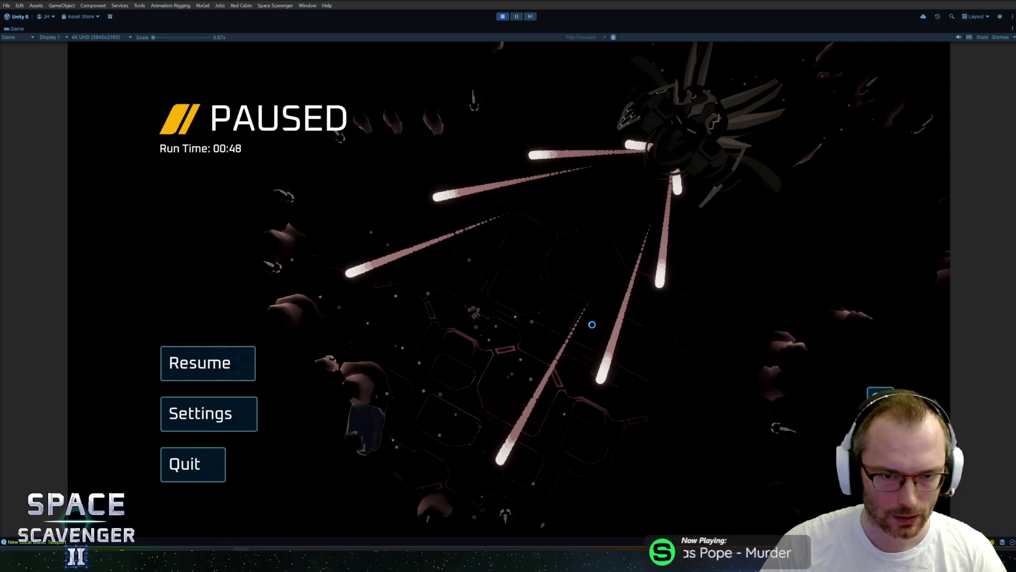
- Resume and fight the Guardian boss, then pause and open the game's debug console
key("Escape")
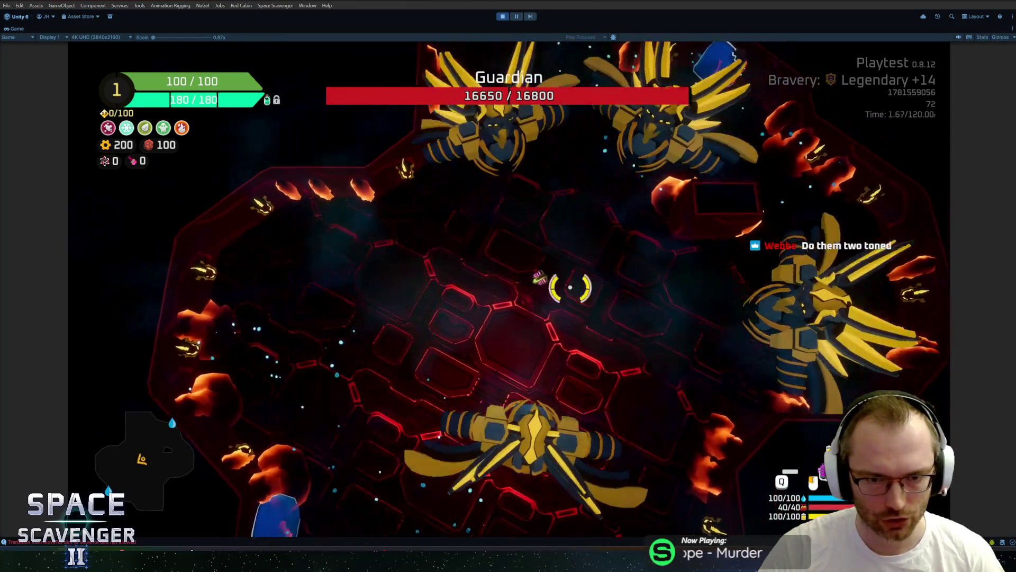
key("Escape")
key("Escape")
key("grave")
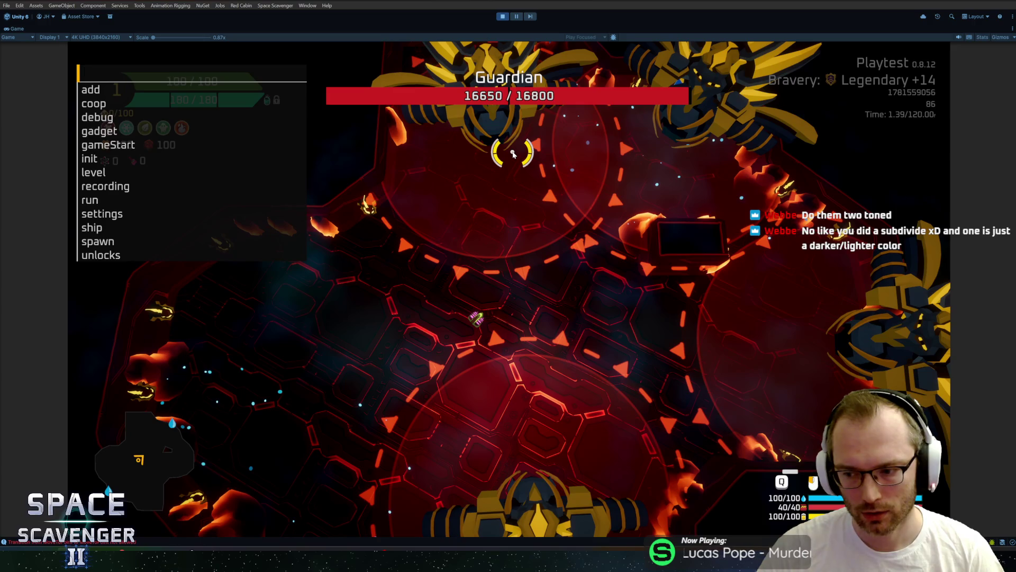
key("alt+Tab")
key("alt+Tab")
key("alt+Tab")
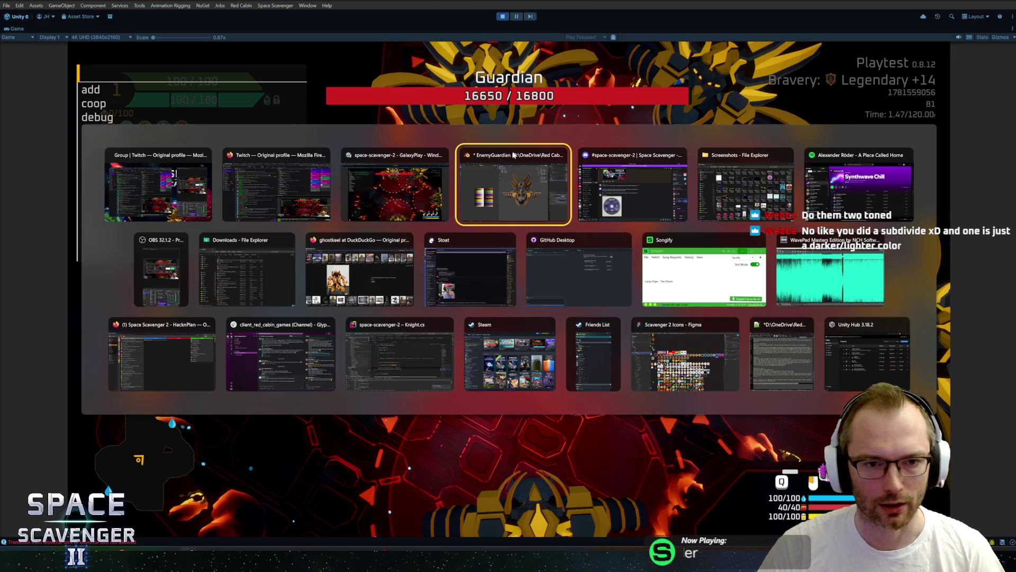
- Shift the UVs of the face next to the eye horizontally to a darker palette shade
left_click(512, 154)
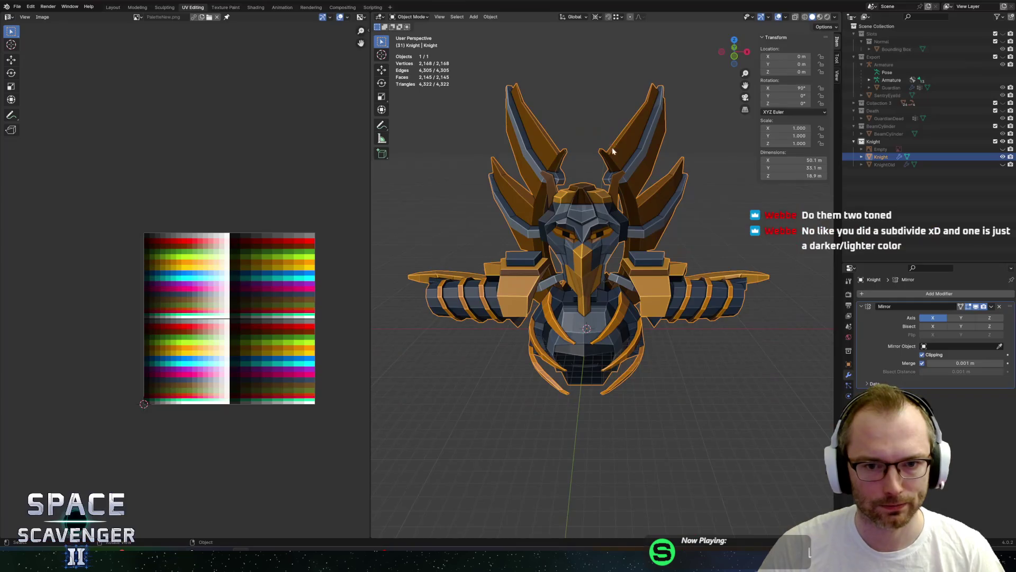
scroll(573, 257, "up", 5)
left_click(557, 215, "shift")
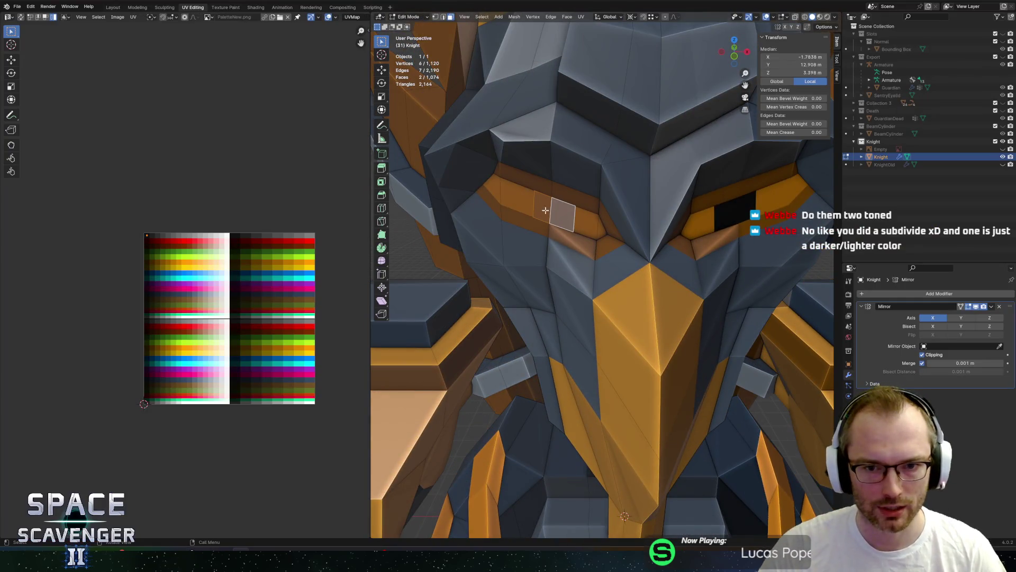
mouse_move(117, 221)
left_mouse_down()
mouse_move(155, 249)
mouse_move(152, 261)
left_mouse_up()
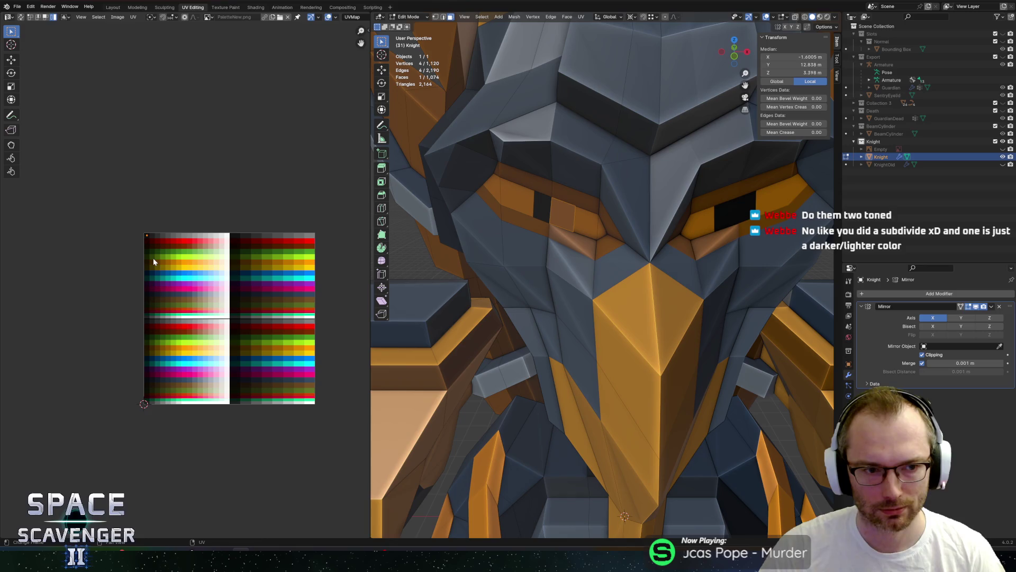
key("g")
key("x")
left_click(165, 257)
- Inspect the recoloured eye band from a side angle in object and edit mode
key("Tab")
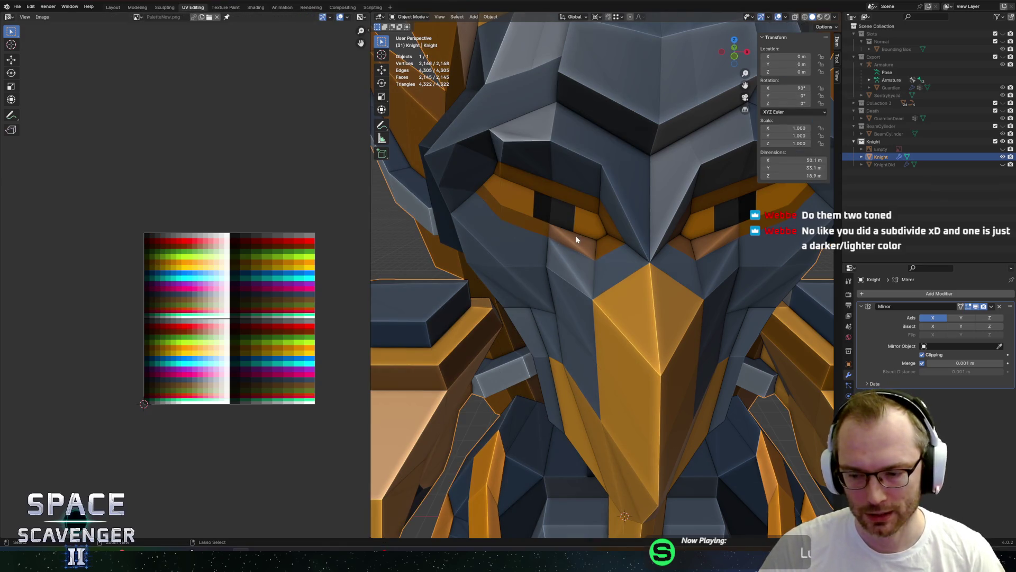
key("Tab")
key("Tab")
scroll(577, 233, "down", 5)
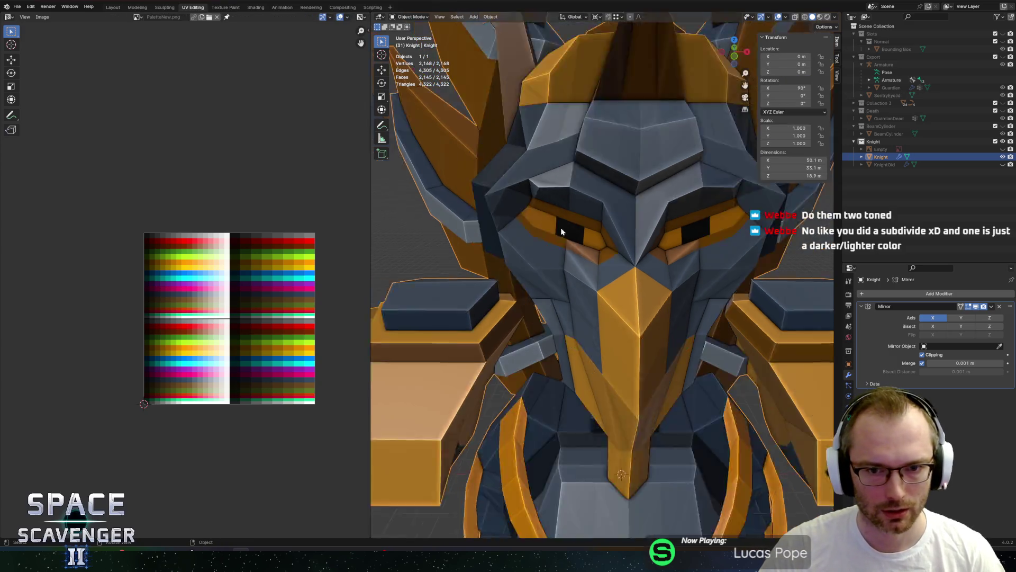
mouse_move(578, 231)
middle_mouse_down()
mouse_move(695, 228)
mouse_move(598, 236)
middle_mouse_up()
scroll(600, 236, "up", 4)
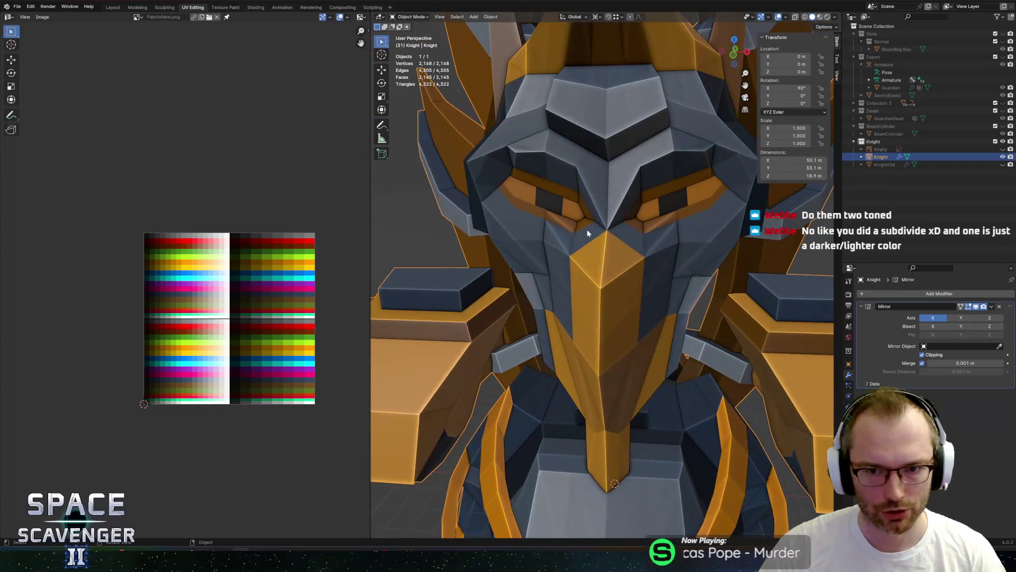
key("Tab")
scroll(588, 238, "up", 2)
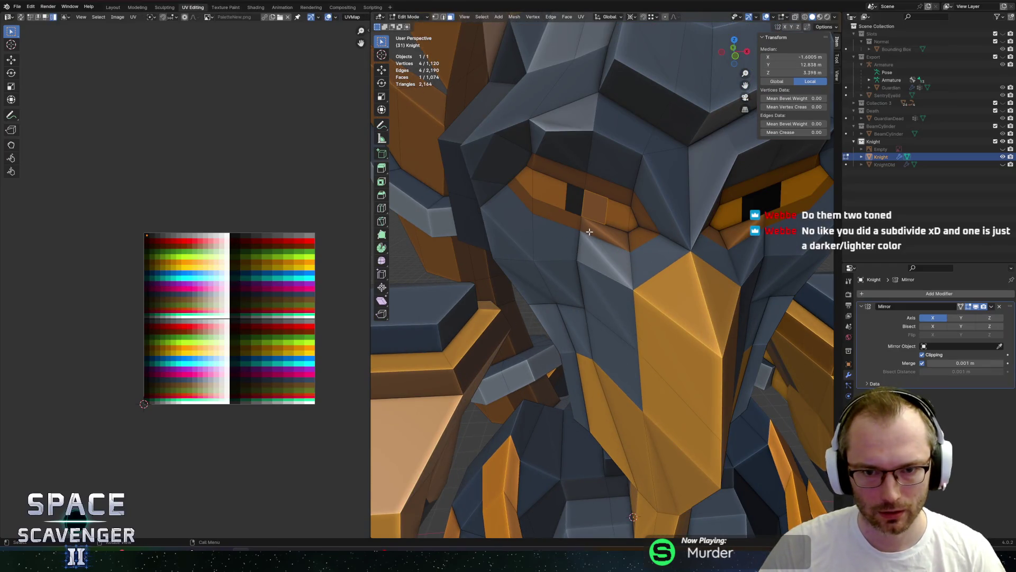
key("Tab")
scroll(573, 226, "down", 5)
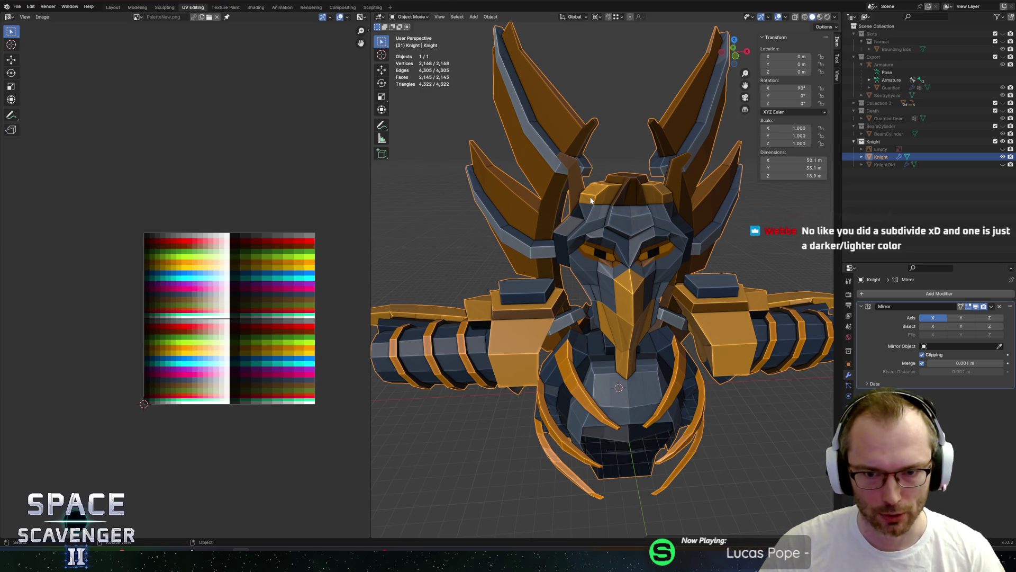
- Save the EnemyGuardian.blend file
key("alt+Tab")
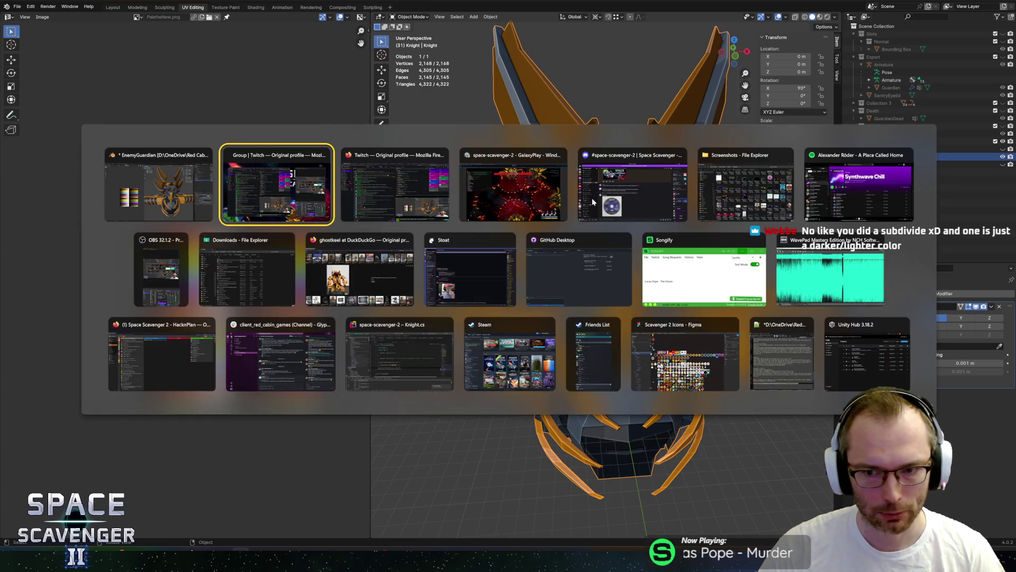
key("Escape")
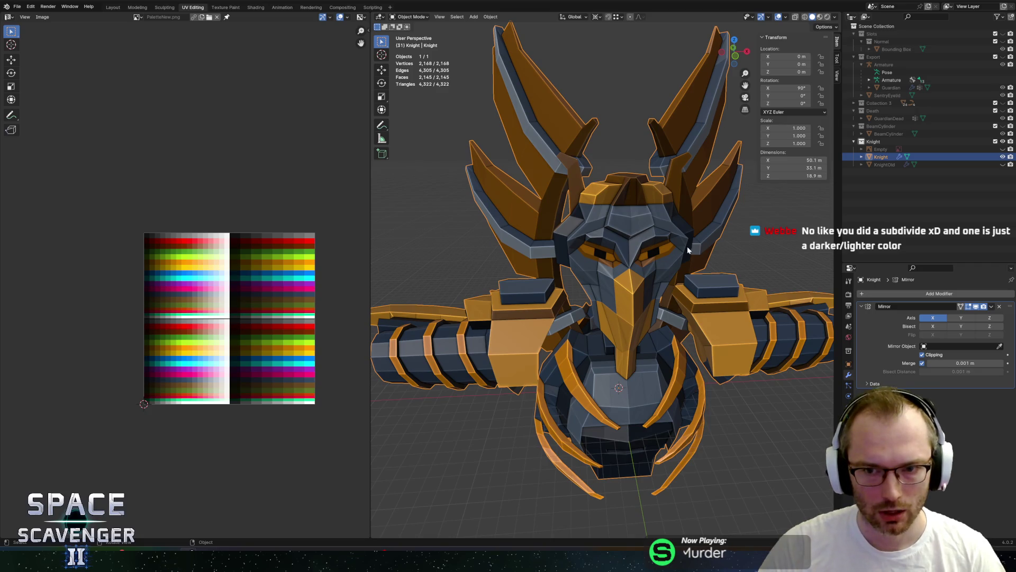
key("alt+Tab")
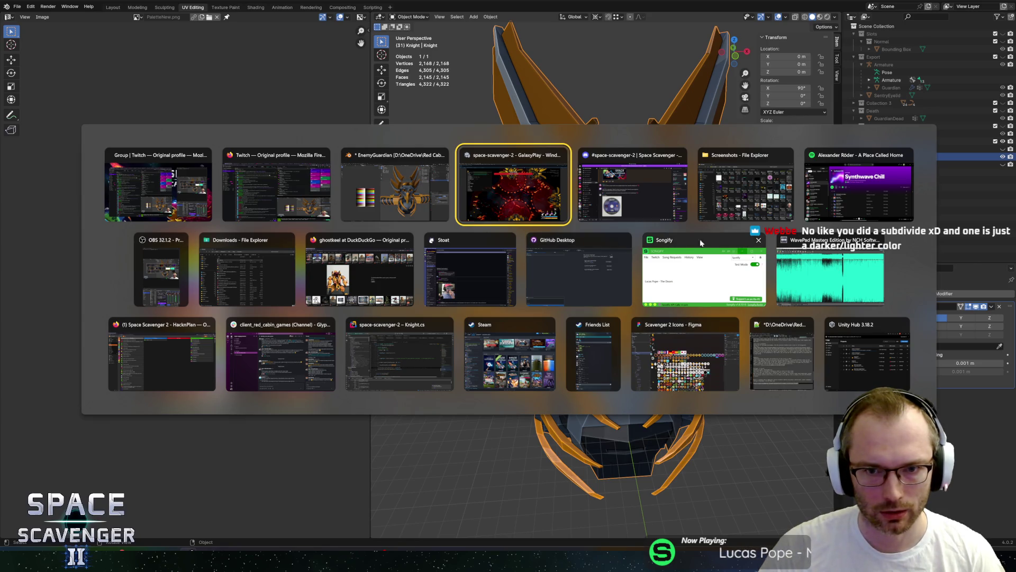
key("alt+shift+Tab")
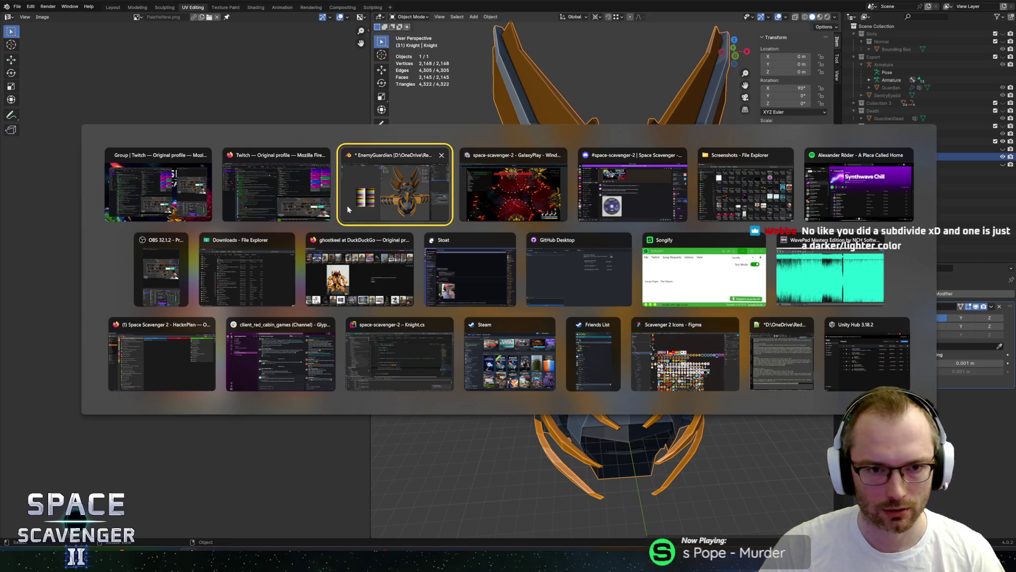
left_click(348, 209)
key("ctrl+s")
- Check both eye faces from the front of the Knight's head, then return to Unity
mouse_move(594, 222)
middle_mouse_down()
mouse_move(607, 241)
mouse_move(593, 232)
mouse_move(562, 243)
mouse_move(546, 207)
middle_mouse_up()
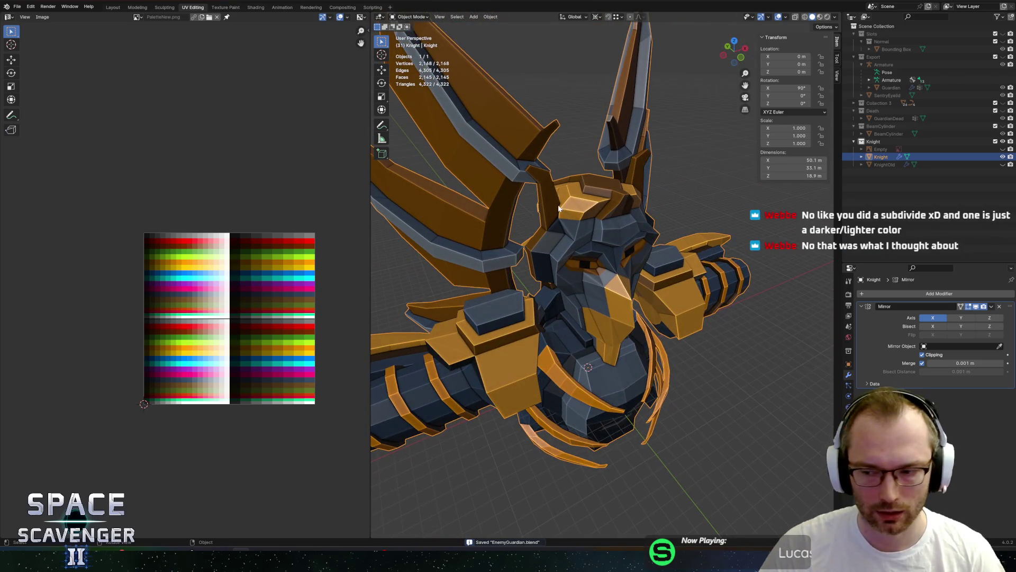
mouse_move(625, 235)
middle_mouse_down()
mouse_move(582, 221)
mouse_move(612, 207)
middle_mouse_up()
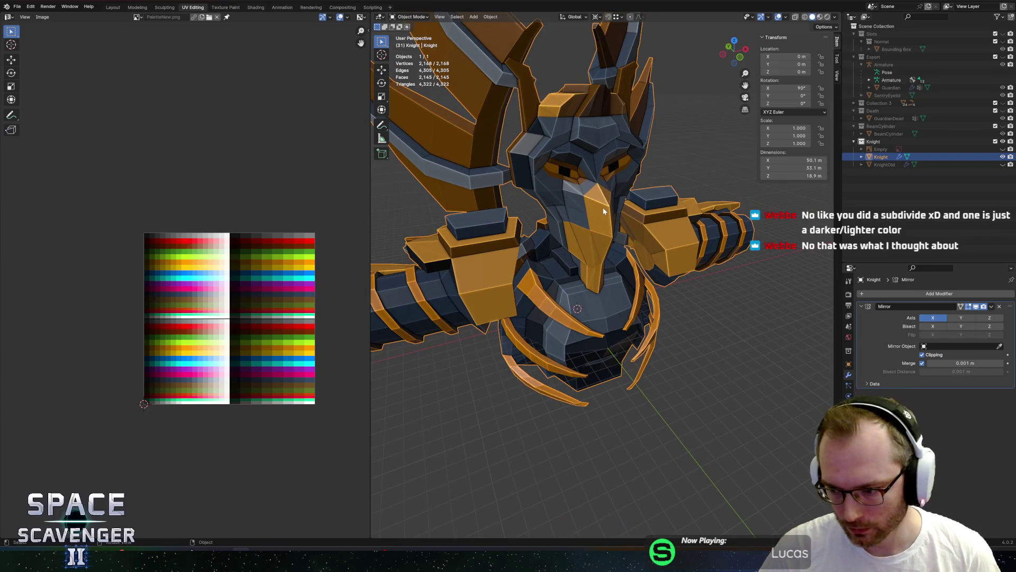
scroll(545, 238, "up", 2)
mouse_move(546, 238)
middle_mouse_down()
mouse_move(434, 185)
mouse_move(519, 195)
mouse_move(540, 215)
mouse_move(570, 208)
middle_mouse_up()
key("Tab")
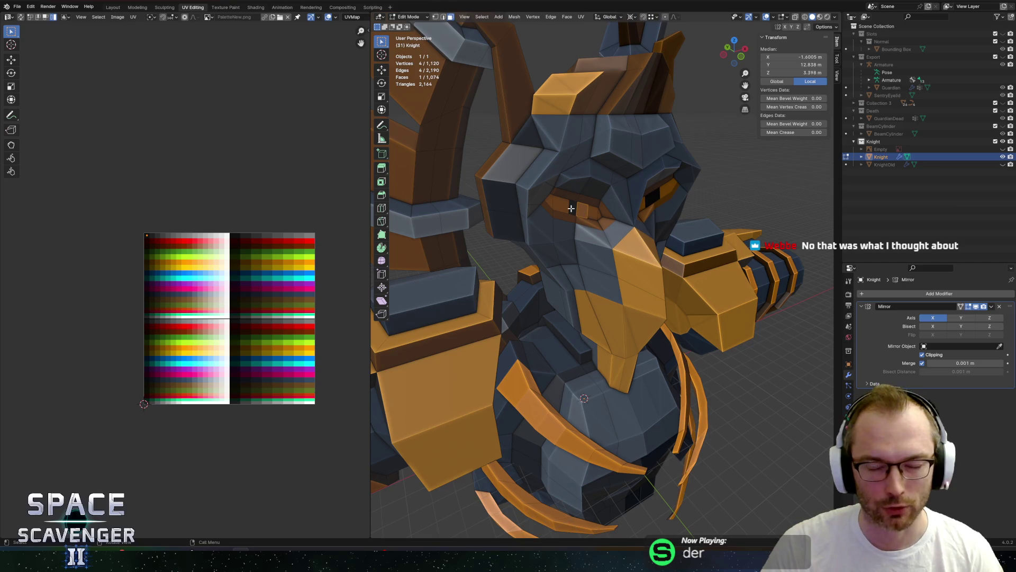
left_click(571, 208, "shift")
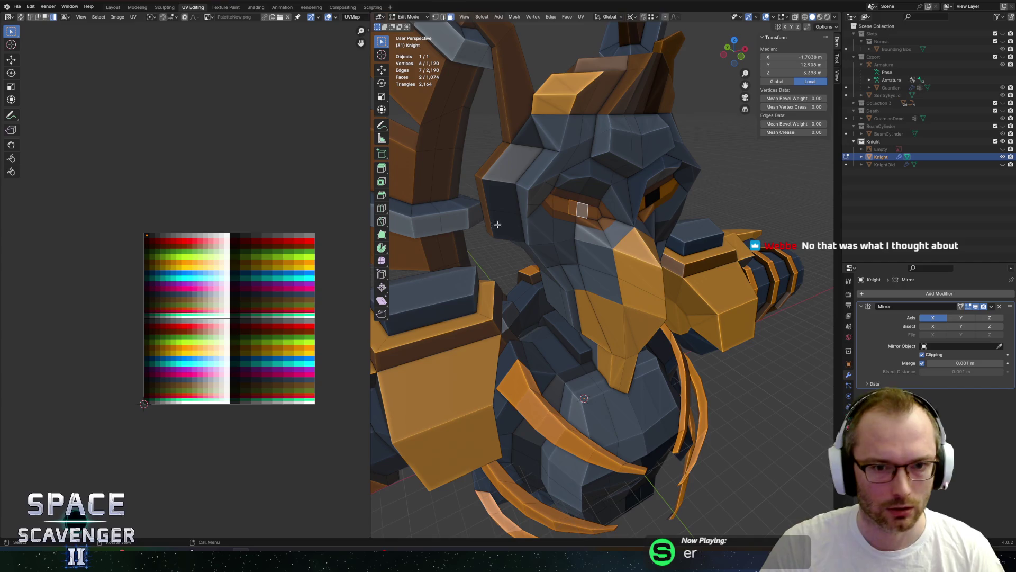
key("Tab")
key("alt+Tab")
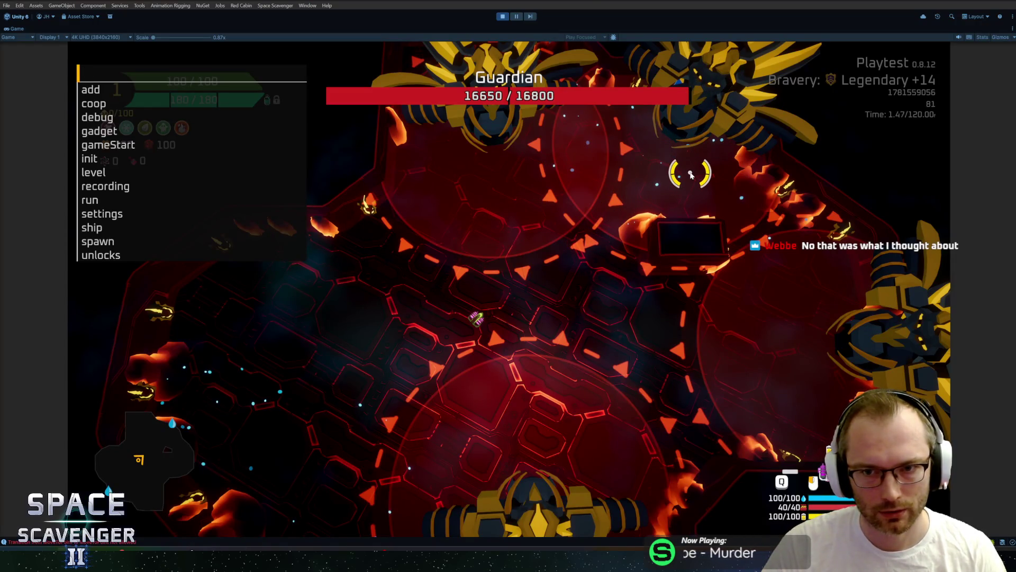
- Type 'l' in the debug console, then close it and resume the Guardian fight
type("l")
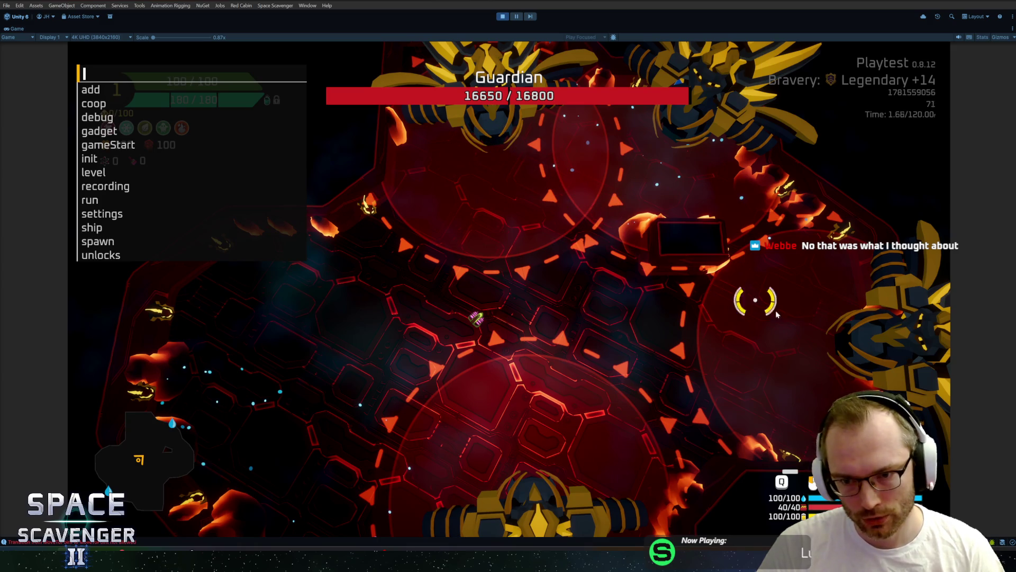
key("Escape")
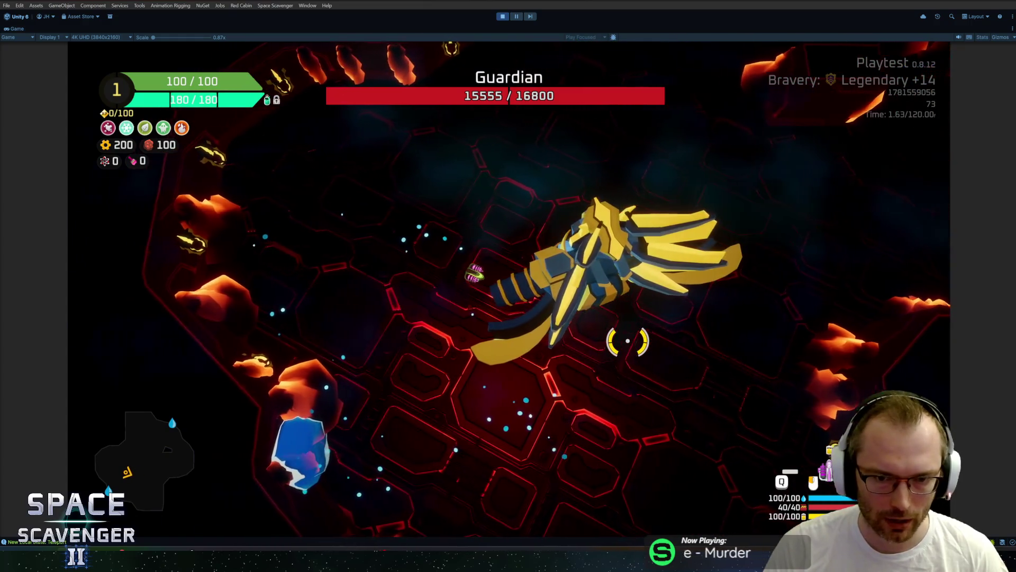
- Pause the Guardian fight at 15555 of 16800 health and switch to Blender
key("Escape")
key("alt+Tab")
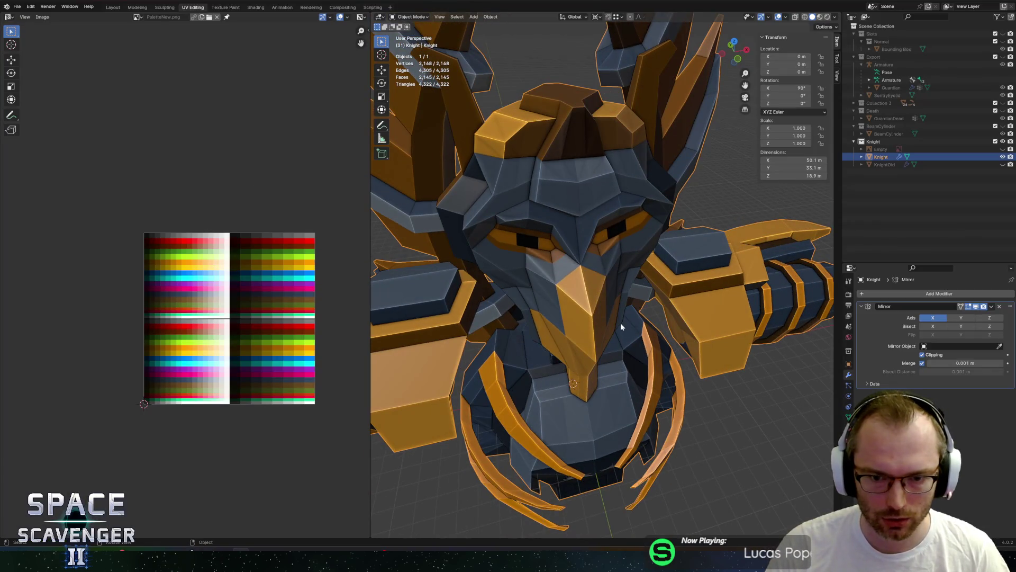
- Slide an edge along the Knight's beak twice to reshape it
key("Tab")
mouse_move(621, 323)
middle_mouse_down()
mouse_move(654, 263)
mouse_move(645, 237)
middle_mouse_up()
left_click(655, 263)
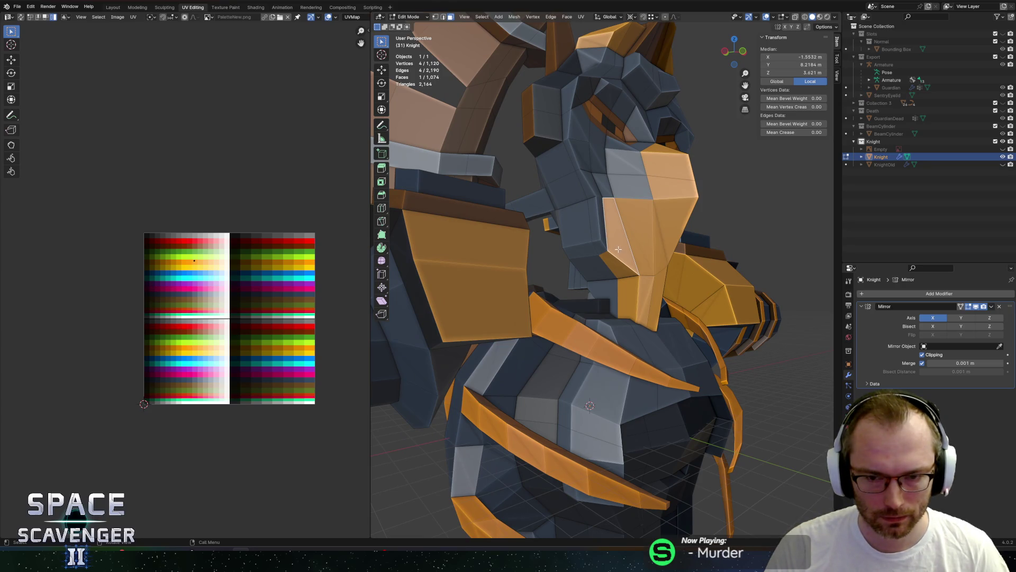
scroll(614, 264, "up", 5)
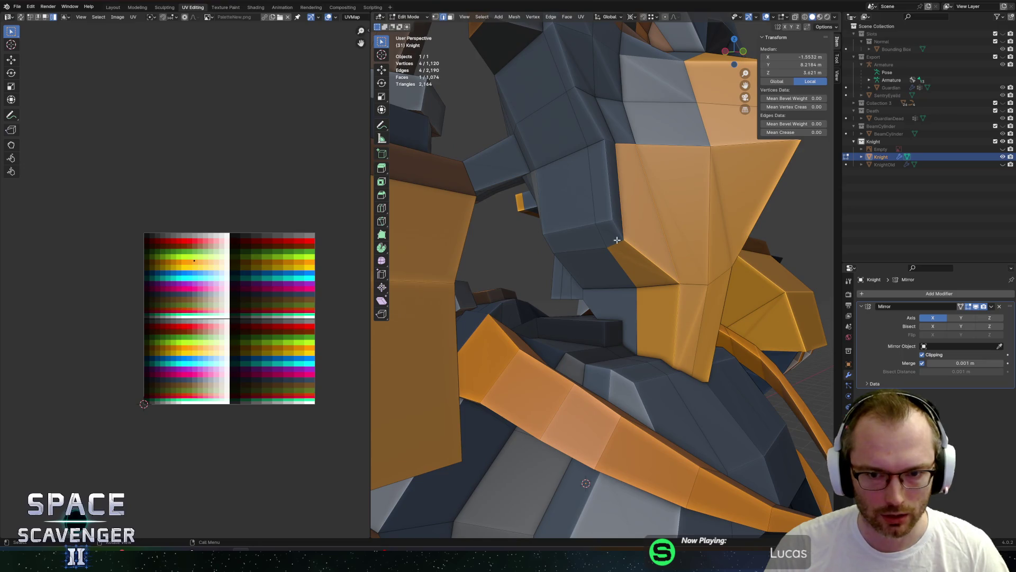
left_click(617, 239)
key("g")
key("g")
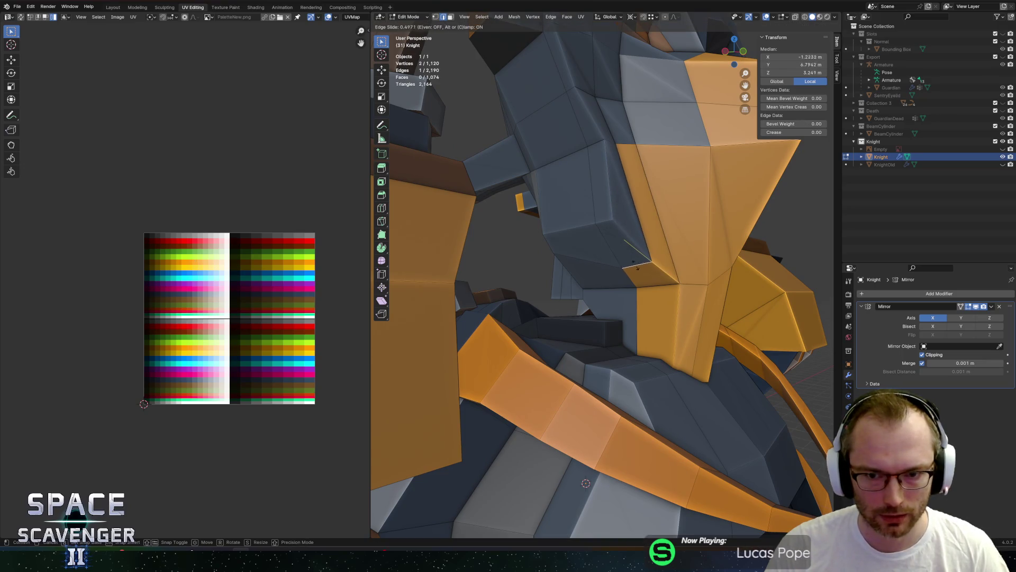
left_click(636, 266)
key("g")
key("g")
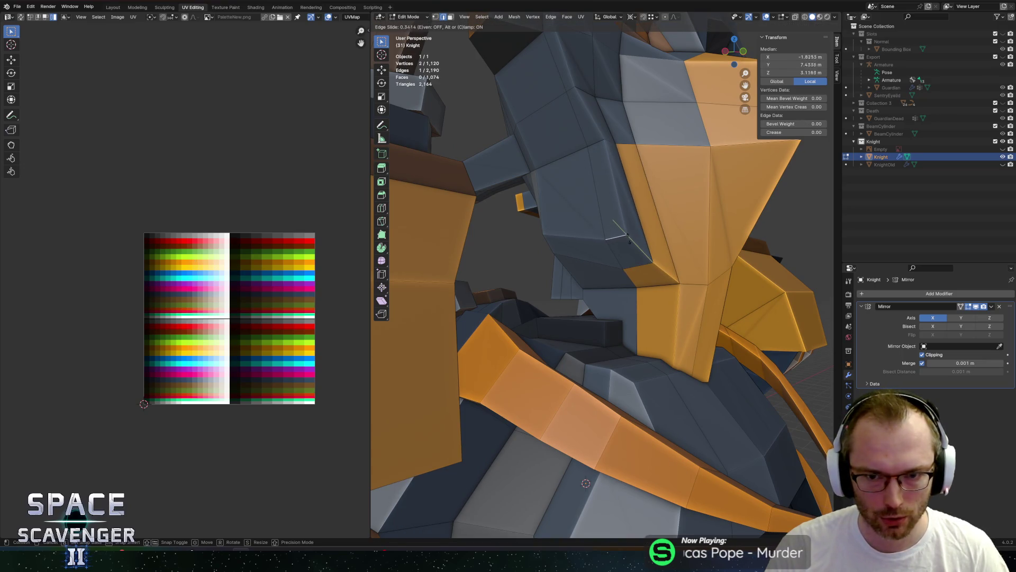
left_click(629, 241)
middle_click_drag(628, 240, 572, 257)
scroll(570, 256, "down", 3)
- Try a Y-axis vertex move, then slide the edge beside the beak
key("Tab")
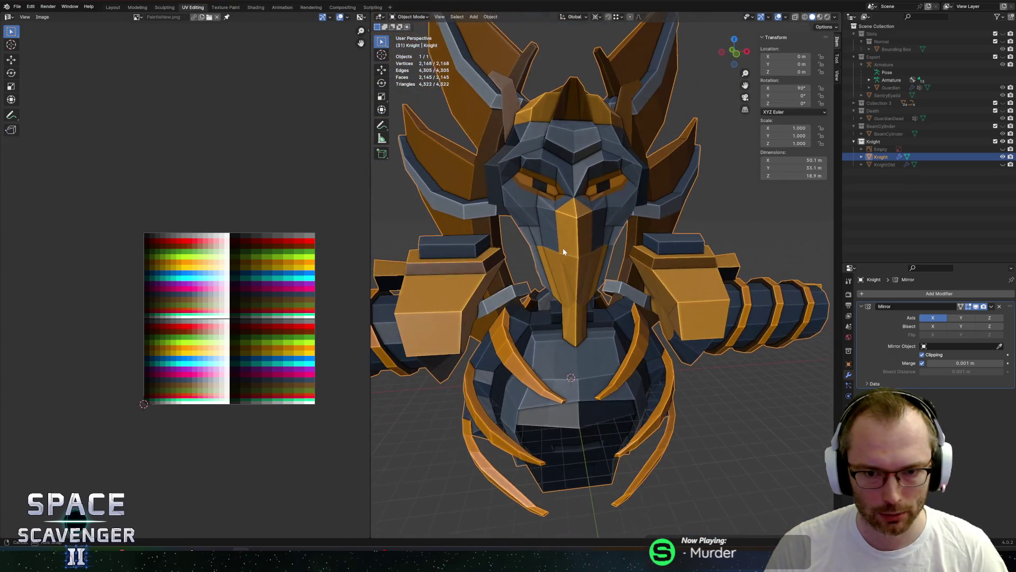
key("Tab")
mouse_move(571, 249)
middle_mouse_down()
mouse_move(603, 255)
mouse_move(557, 264)
mouse_move(585, 247)
mouse_move(669, 282)
middle_mouse_up()
scroll(714, 306, "up", 3)
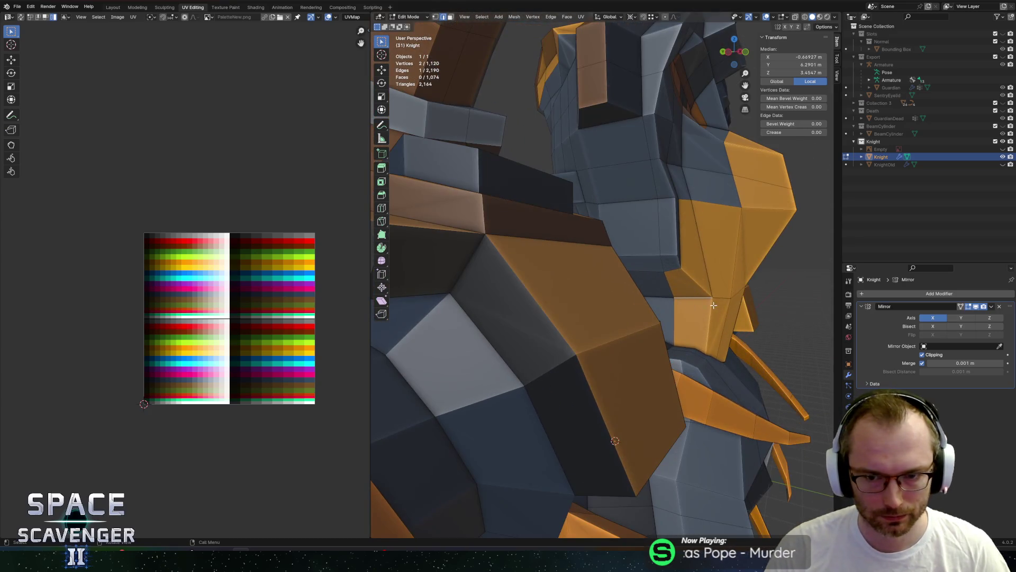
key("g")
key("y")
key("Escape")
key("2")
left_click(682, 293)
key("g")
key("g")
left_click(682, 282)
scroll(688, 281, "down", 8)
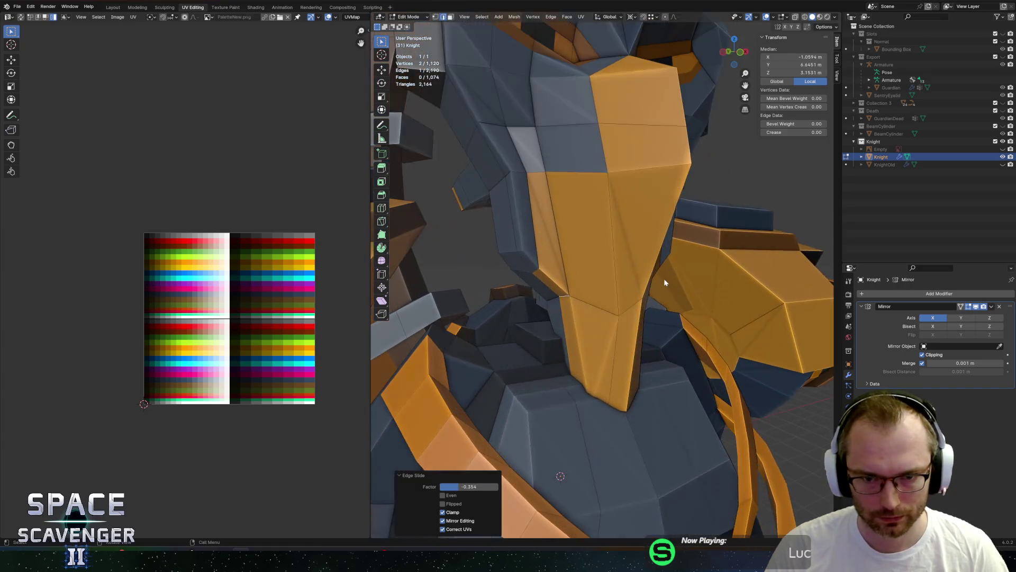
- Inset a small face at the Knight's neck (0.5502 m) and return to object mode
key("Tab")
key("Tab")
scroll(600, 293, "up", 10)
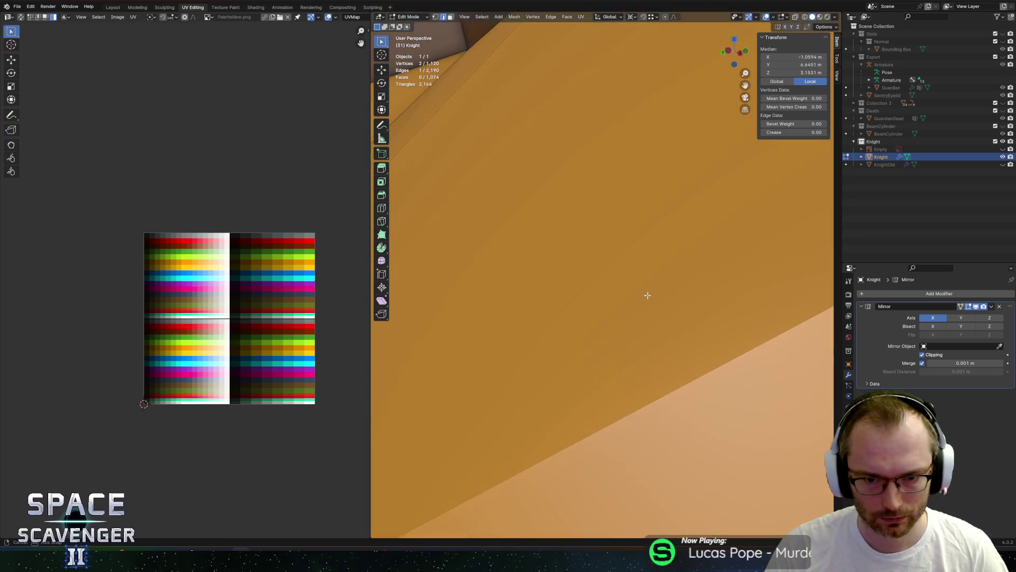
mouse_move(647, 296)
middle_mouse_down()
mouse_move(640, 328)
mouse_move(658, 220)
mouse_move(696, 256)
mouse_move(635, 222)
mouse_move(651, 217)
mouse_move(542, 229)
mouse_move(792, 220)
mouse_move(774, 235)
mouse_move(729, 220)
middle_mouse_up()
key("3")
left_click(749, 237)
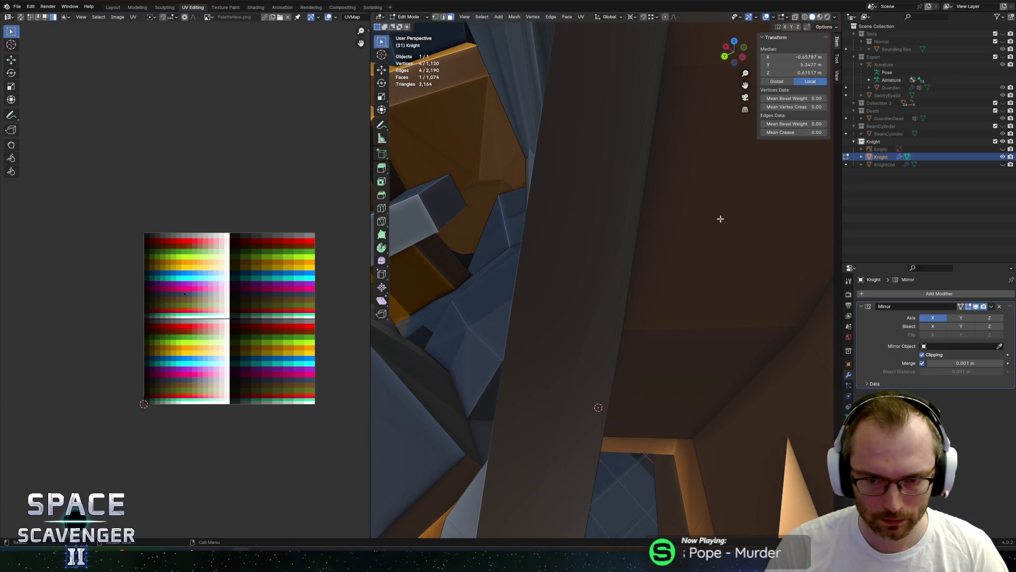
scroll(720, 219, "down", 5)
left_click(744, 212)
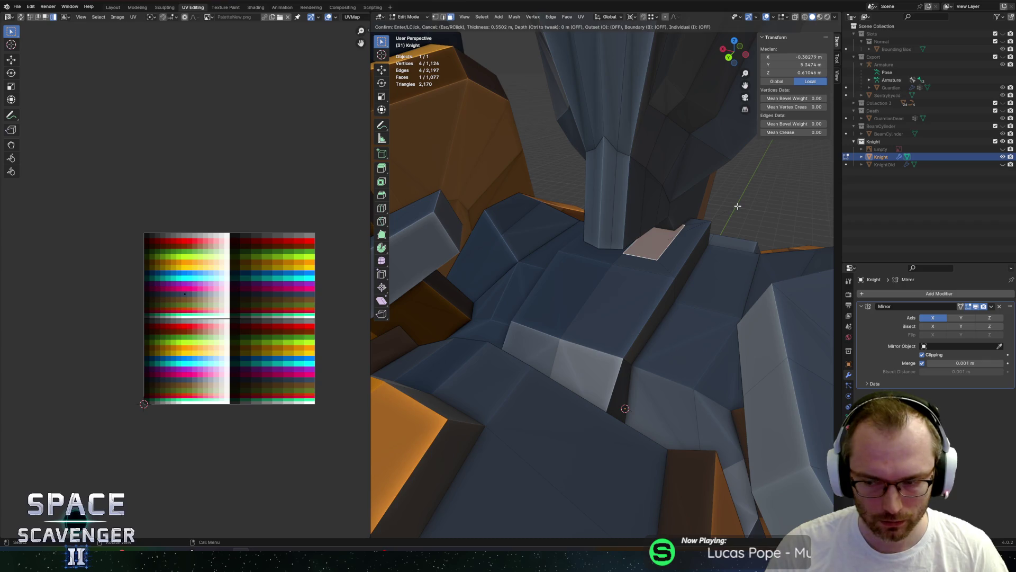
right_click(737, 206)
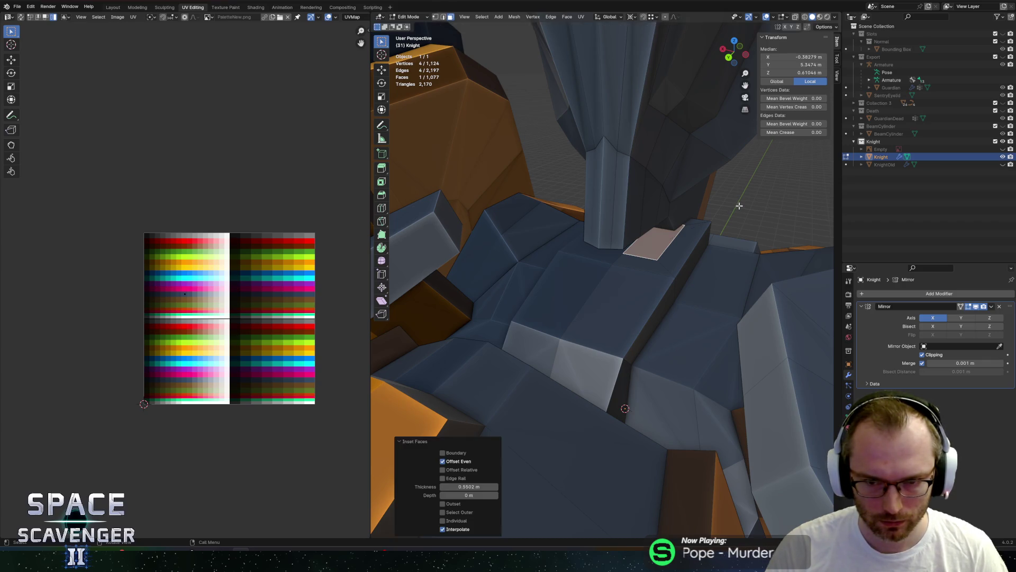
scroll(739, 219, "down", 5)
key("Tab")
scroll(751, 265, "down", 3)
mouse_move(752, 264)
middle_mouse_down()
mouse_move(608, 233)
mouse_move(563, 236)
middle_mouse_up()
scroll(609, 233, "up", 3)
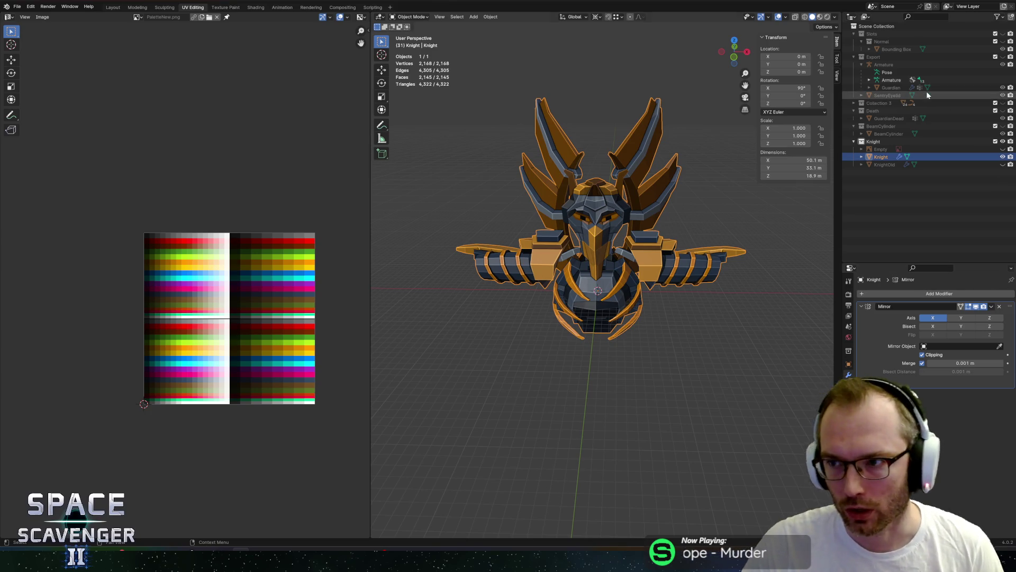
- Select the whole Knight mesh in Edit Mode and lower it along Z in front orthographic view
mouse_move(639, 202)
middle_mouse_down()
mouse_move(675, 179)
mouse_move(744, 212)
middle_mouse_up()
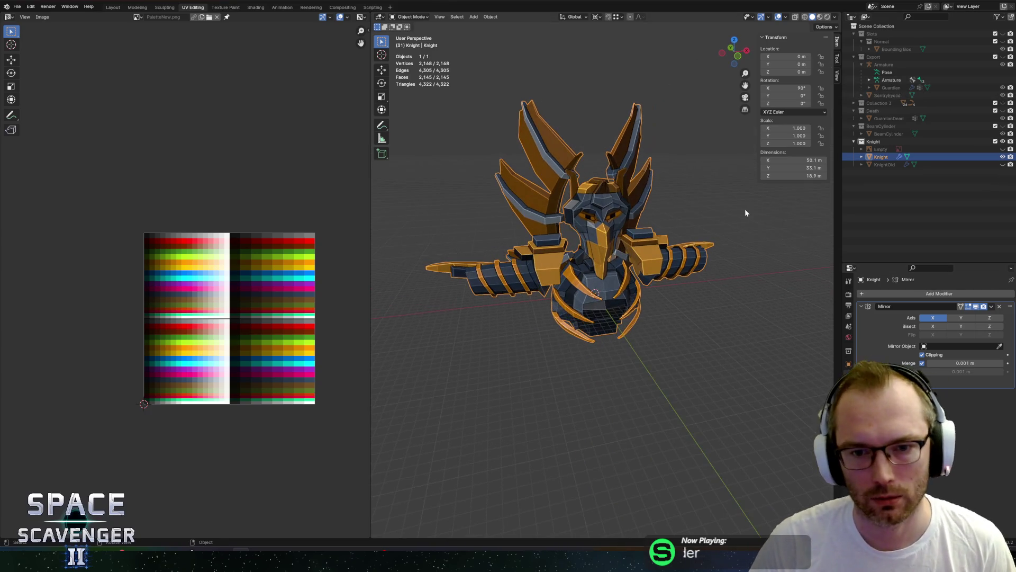
mouse_move(667, 275)
middle_mouse_down()
mouse_move(630, 295)
mouse_move(645, 215)
middle_mouse_up()
key("Tab")
mouse_move(612, 263)
middle_mouse_down()
mouse_move(624, 286)
mouse_move(635, 270)
mouse_move(706, 248)
mouse_move(738, 113)
middle_mouse_up()
scroll(636, 270, "down", 4)
key("a")
left_click(735, 53)
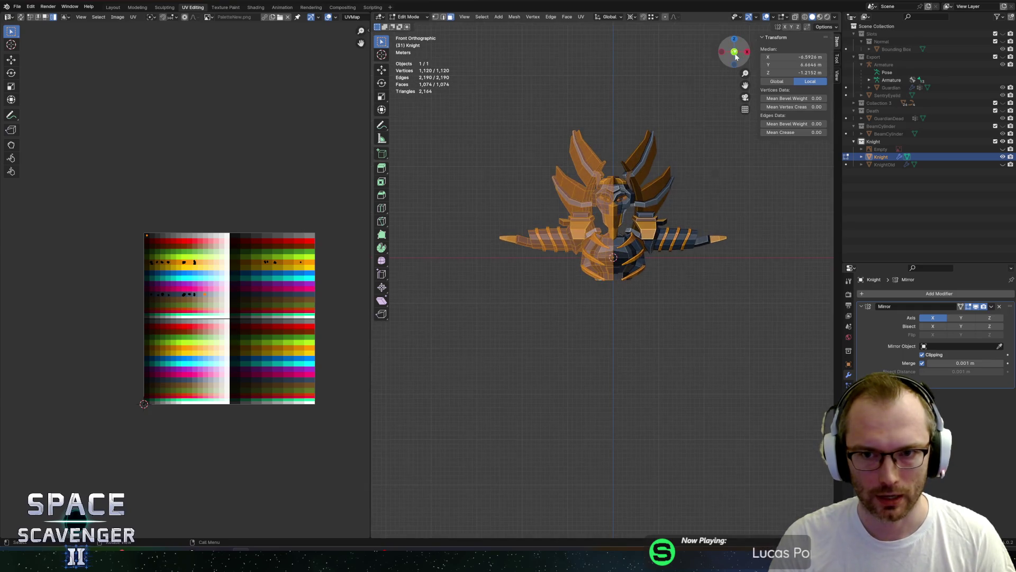
key("g")
key("z")
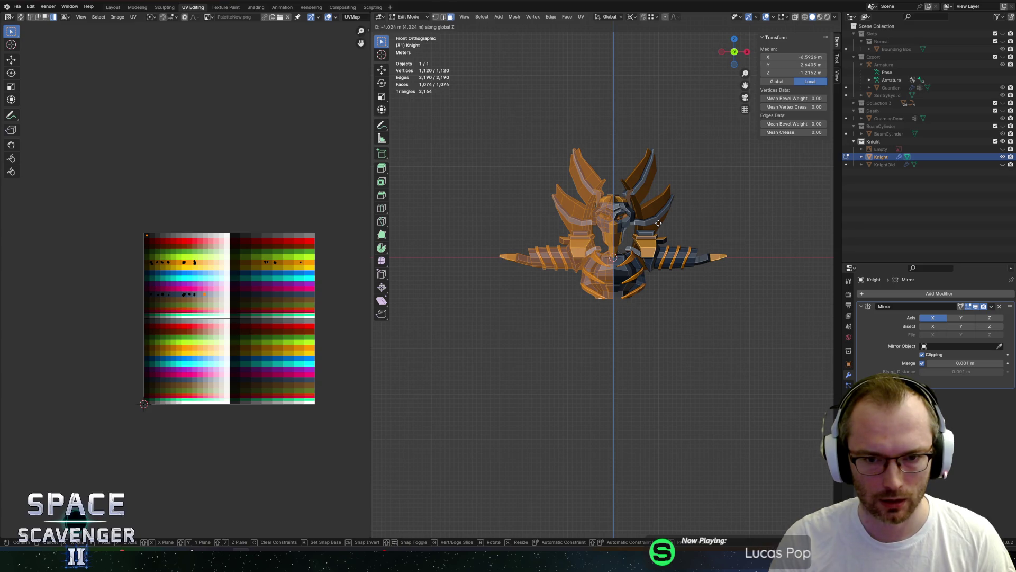
left_click(658, 222)
key("ctrl+z")
key("ctrl+shift+z")
- Select a face on the Knight's chest, viewed from below
scroll(573, 306, "up", 1)
scroll(573, 305, "up", 2)
mouse_move(574, 305)
middle_mouse_down()
mouse_move(589, 259)
mouse_move(665, 245)
mouse_move(635, 232)
mouse_move(650, 255)
middle_mouse_up()
scroll(589, 259, "up", 3)
left_click(589, 260)
left_click(618, 185)
mouse_move(630, 194)
middle_mouse_down()
mouse_move(601, 219)
mouse_move(609, 175)
mouse_move(611, 224)
mouse_move(552, 239)
mouse_move(571, 220)
mouse_move(581, 359)
mouse_move(604, 299)
mouse_move(605, 320)
middle_mouse_up()
left_click(609, 175)
scroll(611, 224, "up", 6)
- Lower the selected chest face along Z in two small moves
key("g")
key("z")
left_click(605, 378)
mouse_move(612, 413)
middle_mouse_down()
mouse_move(594, 243)
mouse_move(624, 324)
mouse_move(620, 292)
middle_mouse_up()
key("g")
key("z")
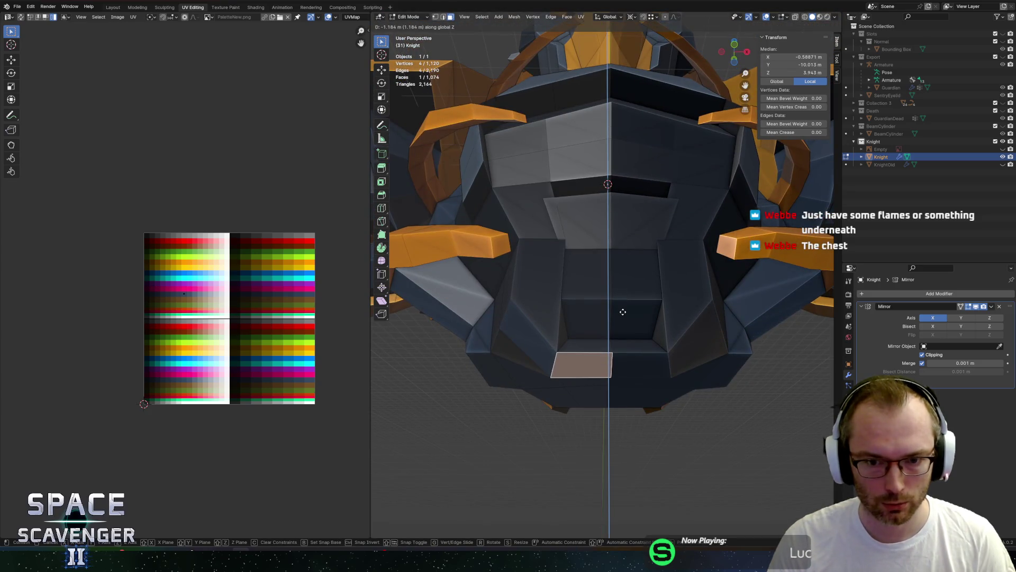
left_click(621, 304)
- Slide a chest edge upward in edge select mode
key("2")
left_click(585, 295)
mouse_move(585, 295)
middle_mouse_down()
mouse_move(646, 292)
mouse_move(540, 285)
mouse_move(658, 288)
mouse_move(721, 306)
mouse_move(610, 281)
mouse_move(629, 280)
middle_mouse_up()
key("g")
key("g")
left_click(615, 268)
- Shift a single chest edge along the X axis with see-through turned off
key("a")
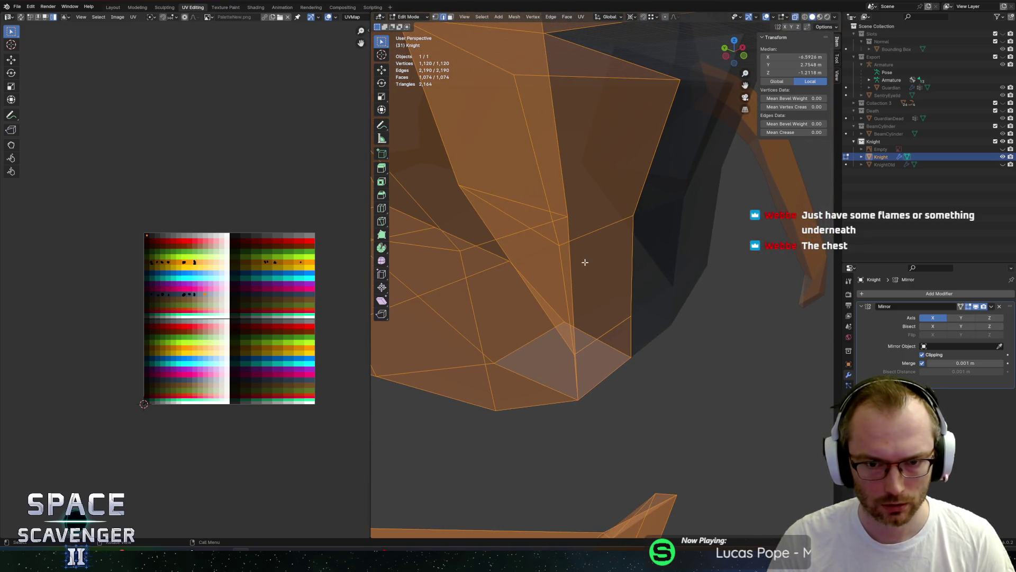
left_click(570, 237)
mouse_move(570, 252)
middle_mouse_down()
mouse_move(515, 254)
mouse_move(591, 268)
middle_mouse_up()
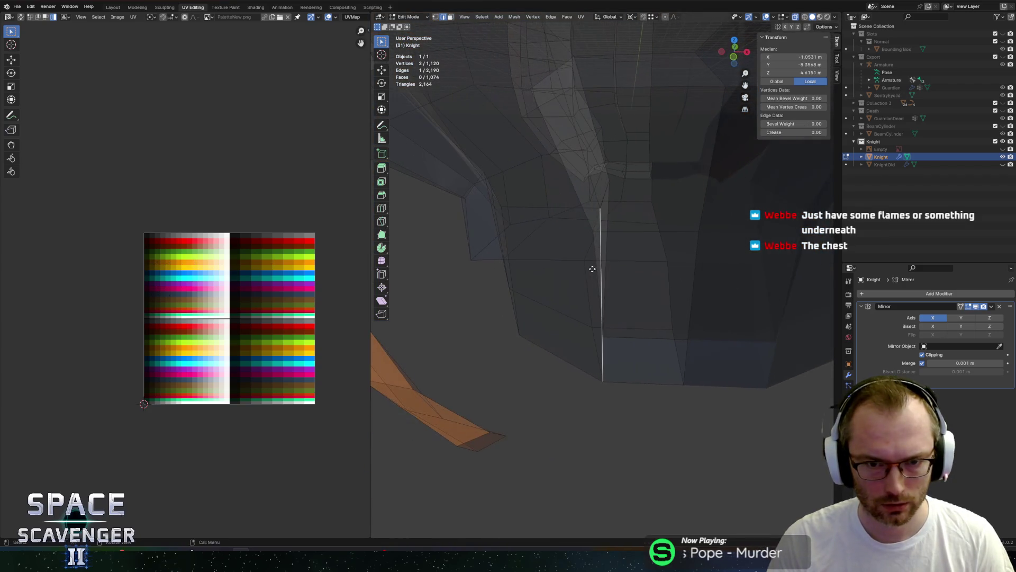
key("g")
key("x")
left_click(566, 270)
key("alt+z")
middle_click_drag(597, 229, 617, 269)
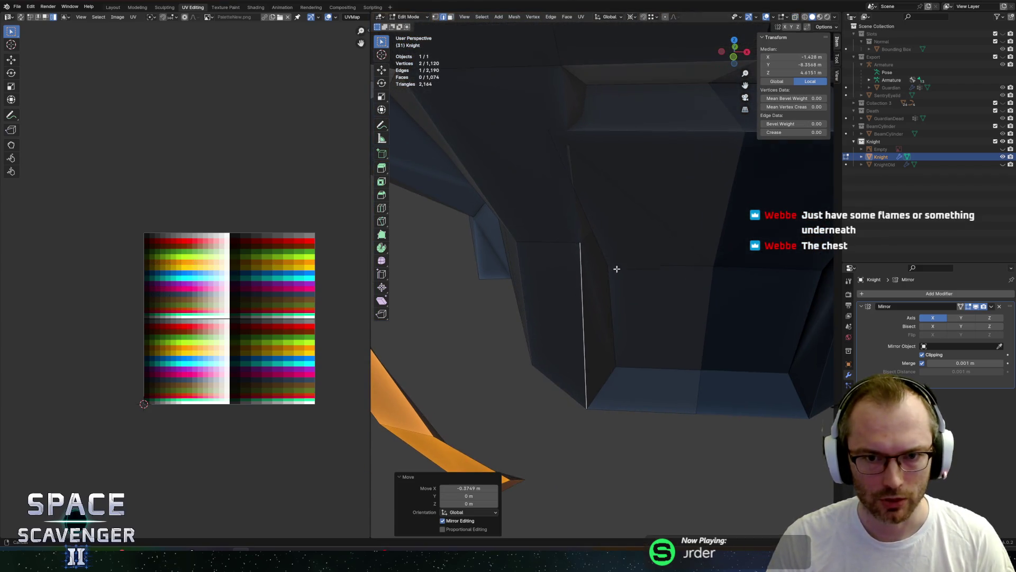
key("g")
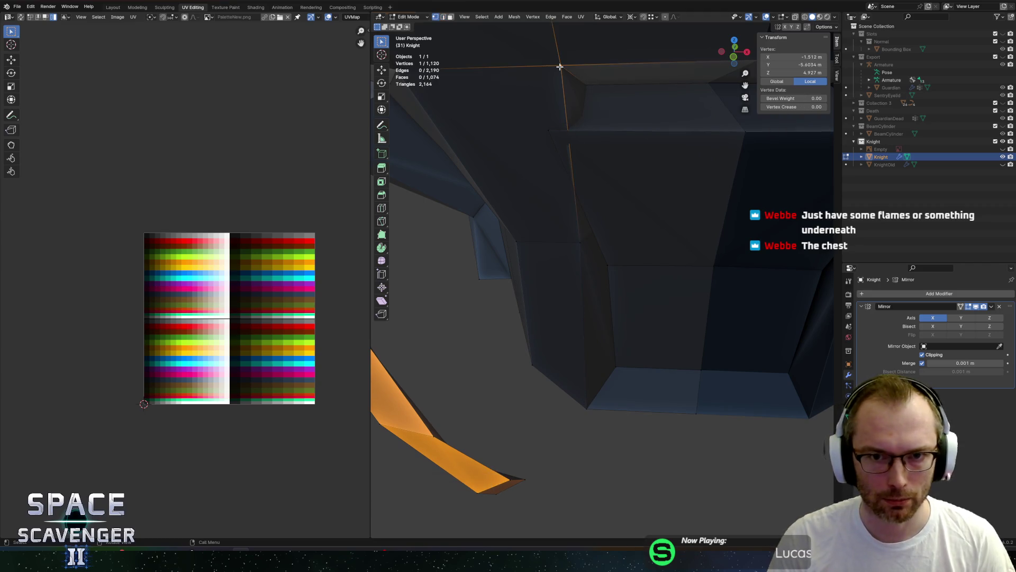
- Slide the lower chest vertex down along its edge to a factor of about 0.41
key("g")
key("g")
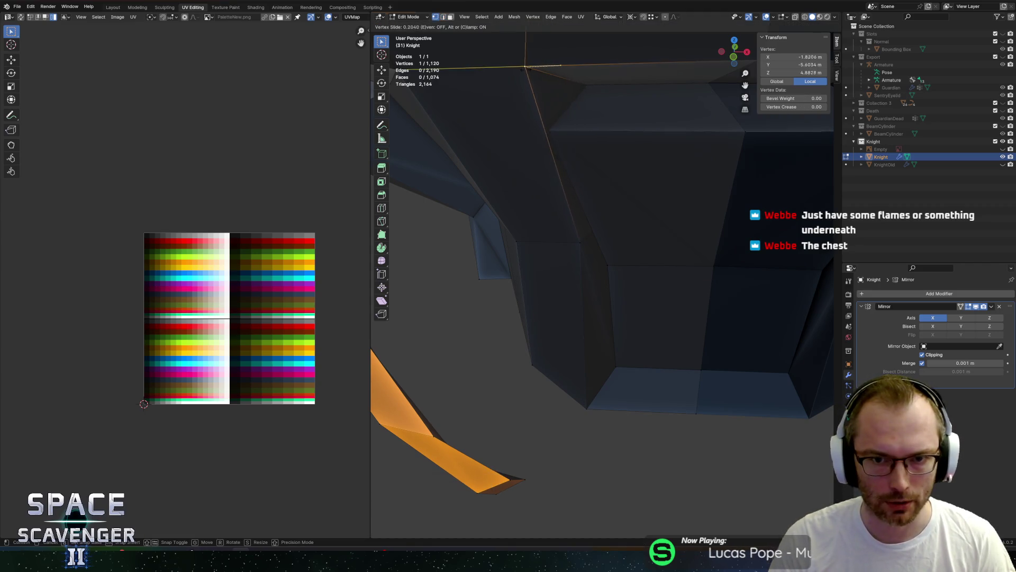
middle_click_drag(637, 156, 621, 141)
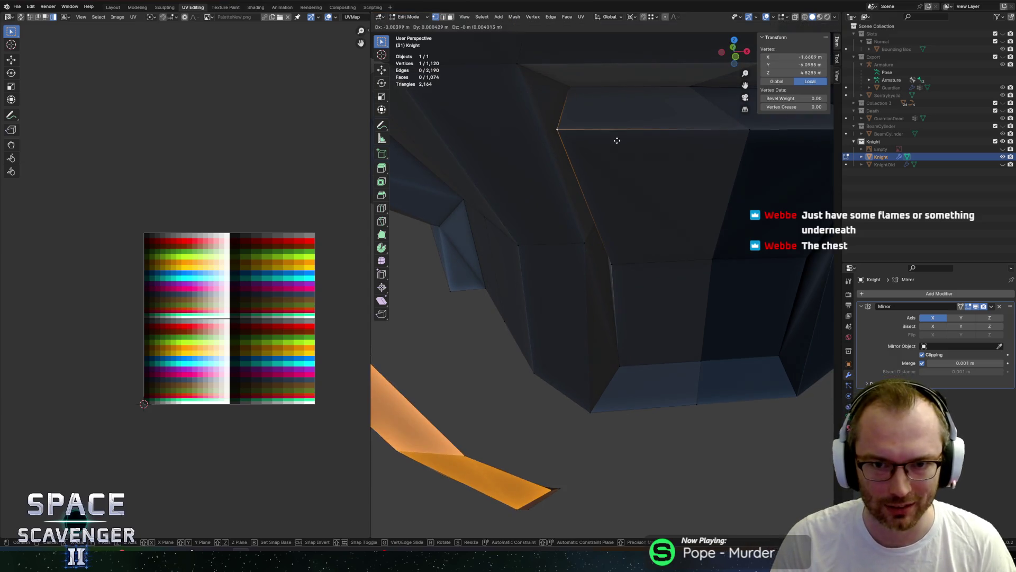
left_click(672, 137)
key("ctrl+z")
key("g")
key("g")
left_click(659, 265)
key("g")
key("g")
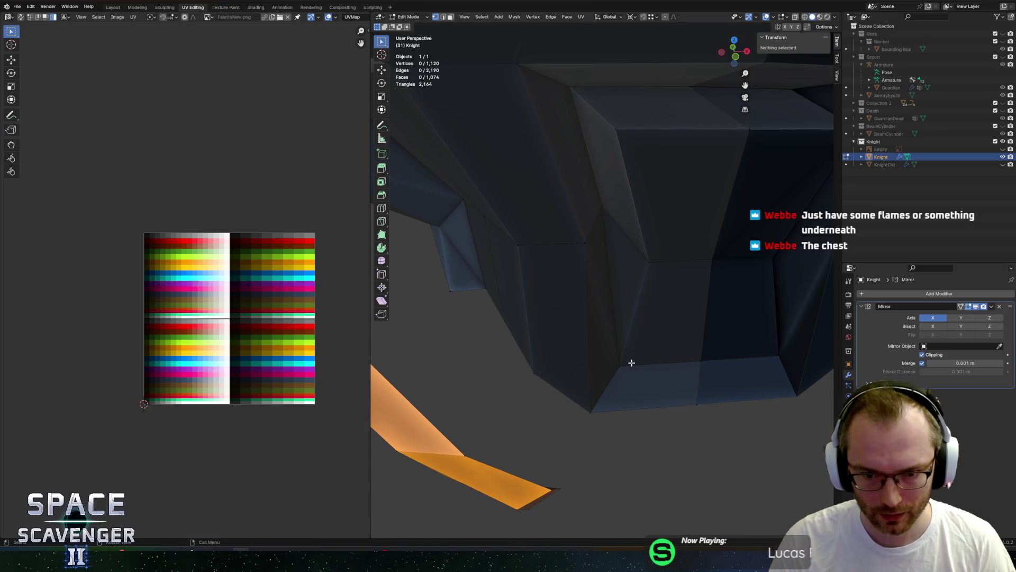
left_click(633, 361)
- Check the chest from the front in see-through view and clear the selection
key("alt+z")
scroll(698, 317, "down", 3)
mouse_move(697, 317)
middle_mouse_down()
mouse_move(676, 256)
mouse_move(651, 291)
middle_mouse_up()
key("alt+z")
scroll(645, 298, "up", 3)
left_click(606, 242)
left_click(598, 211)
left_click(599, 206, "shift")
- Select the strip of four lower-chest faces, then a single chest face in face mode
left_click(614, 265, "shift")
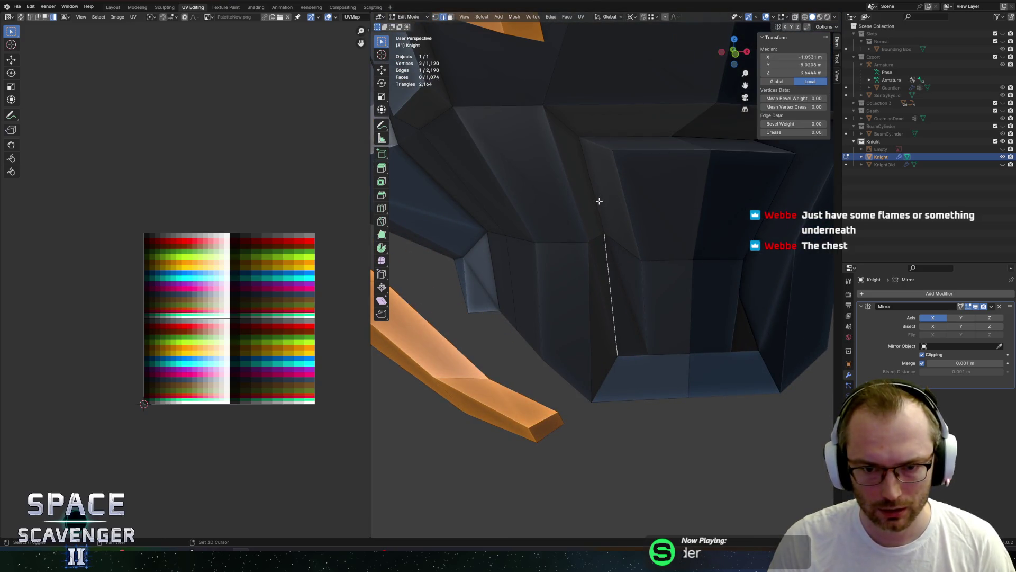
mouse_move(635, 138)
middle_mouse_down()
mouse_move(635, 161)
mouse_move(608, 158)
mouse_move(620, 150)
middle_mouse_up()
left_click(600, 251, "alt")
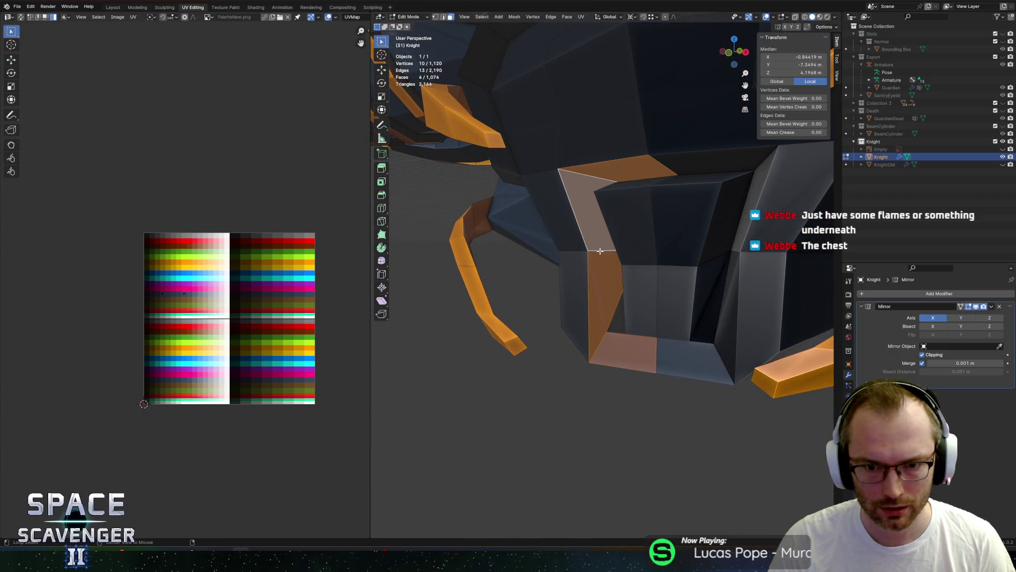
mouse_move(600, 251)
middle_mouse_down()
mouse_move(722, 272)
mouse_move(730, 252)
mouse_move(709, 263)
mouse_move(724, 274)
mouse_move(624, 327)
middle_mouse_up()
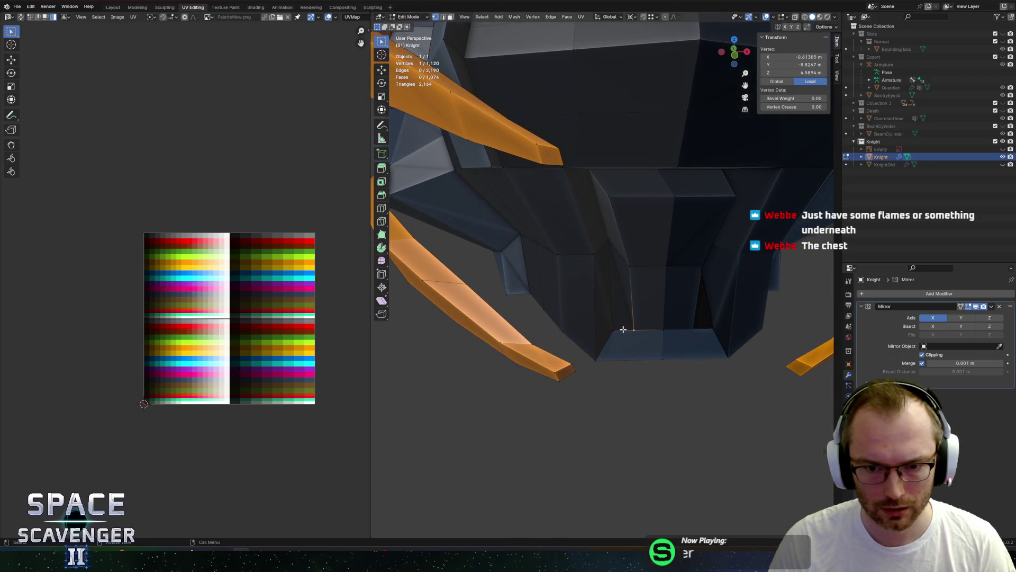
key("3")
left_click(612, 295)
middle_click_drag(658, 284, 717, 261)
scroll(621, 244, "down", 5)
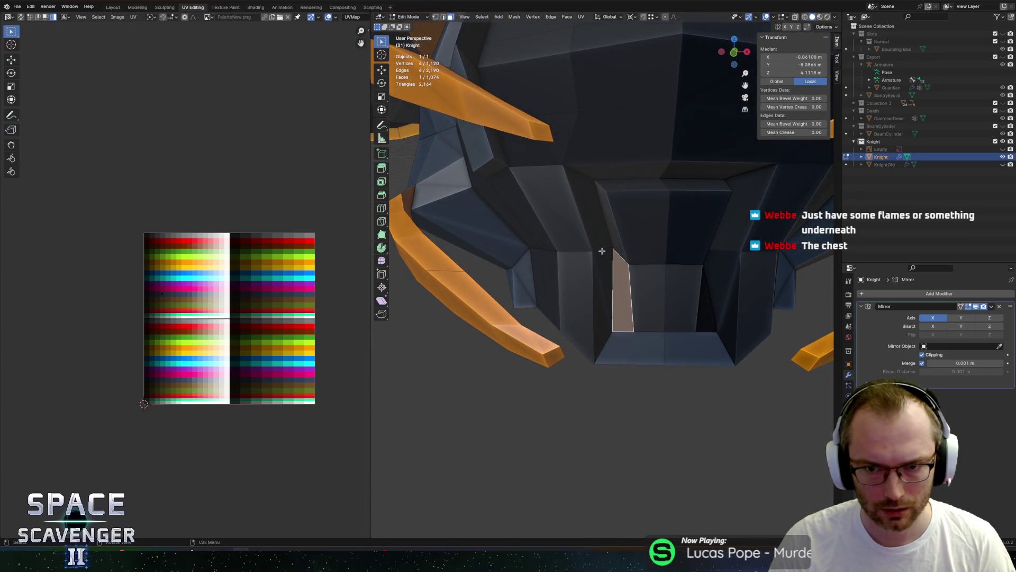
mouse_move(603, 249)
middle_mouse_down()
mouse_move(667, 212)
mouse_move(655, 222)
middle_mouse_up()
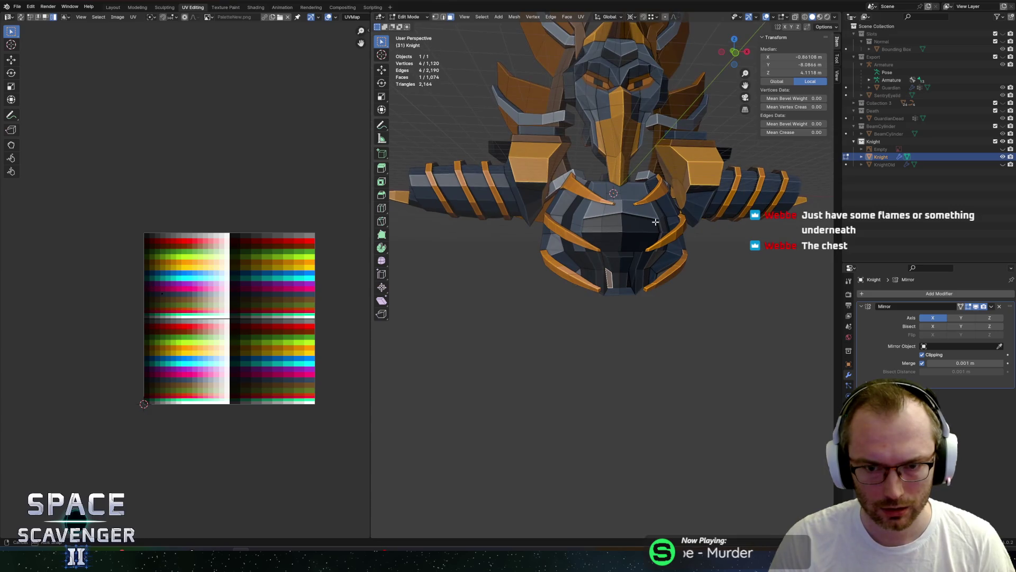
- Delete the selected lower-chest faces to open a hole in the chest
scroll(656, 220, "up", 8)
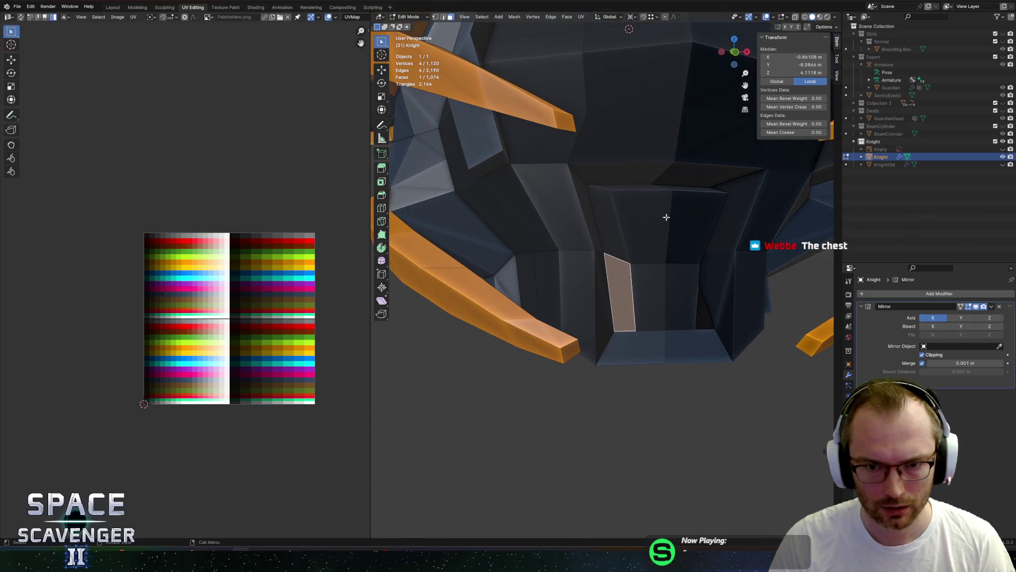
left_click(640, 275, "shift")
key("x")
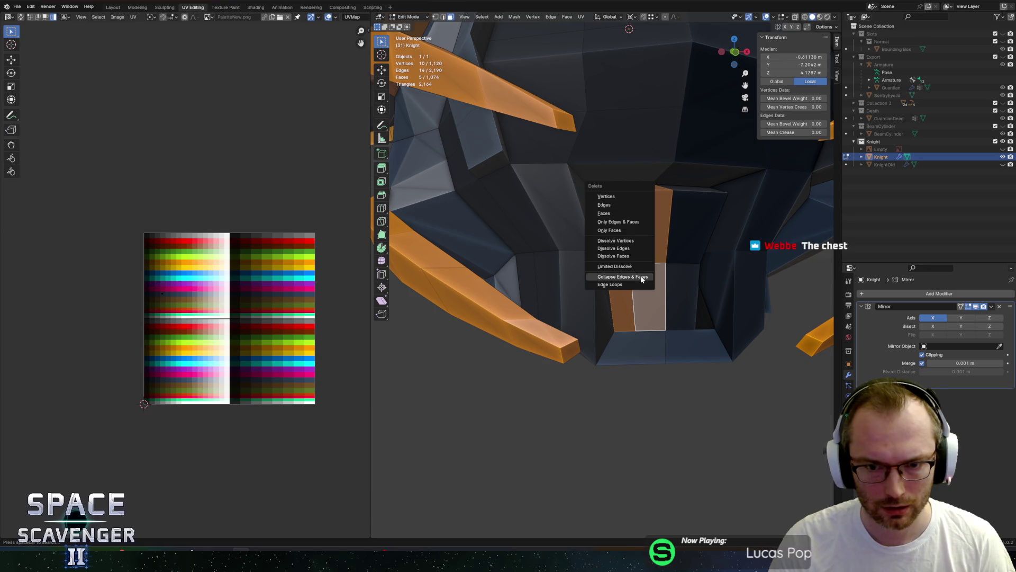
left_click(610, 213)
middle_click_drag(684, 254, 598, 220)
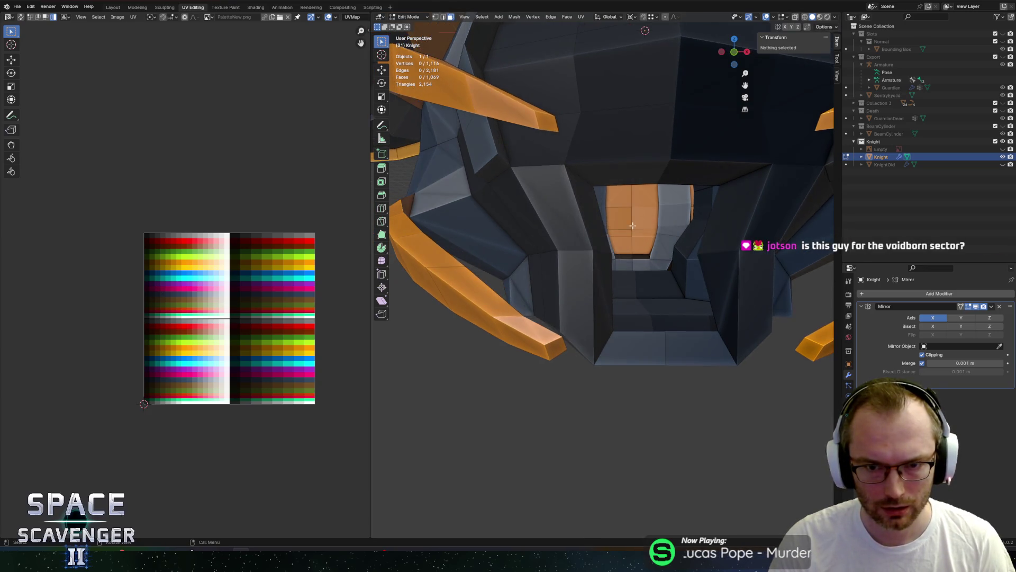
key("2")
left_click(598, 220, "alt")
key("f")
key("g")
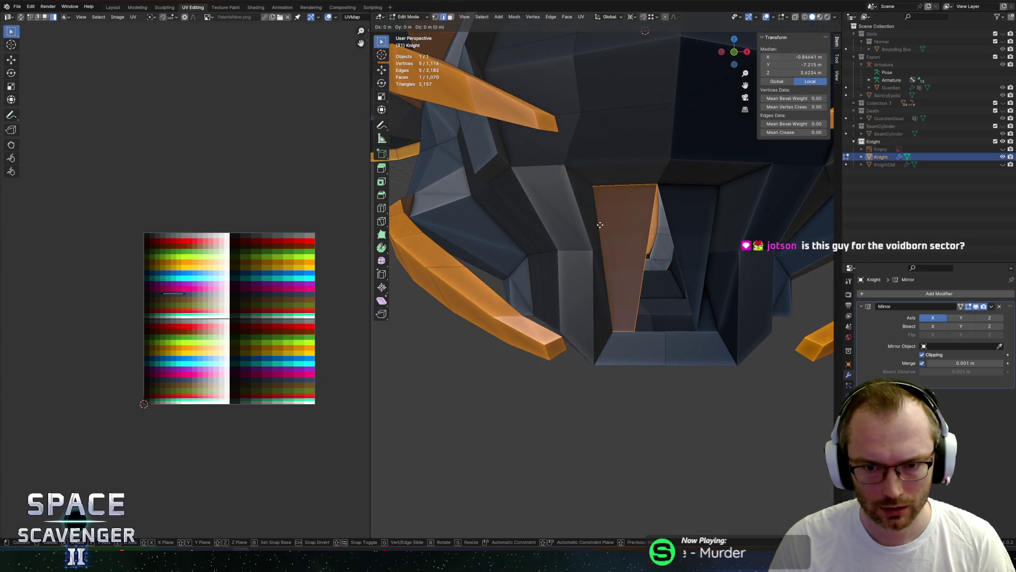
key("Escape")
key("ctrl+z")
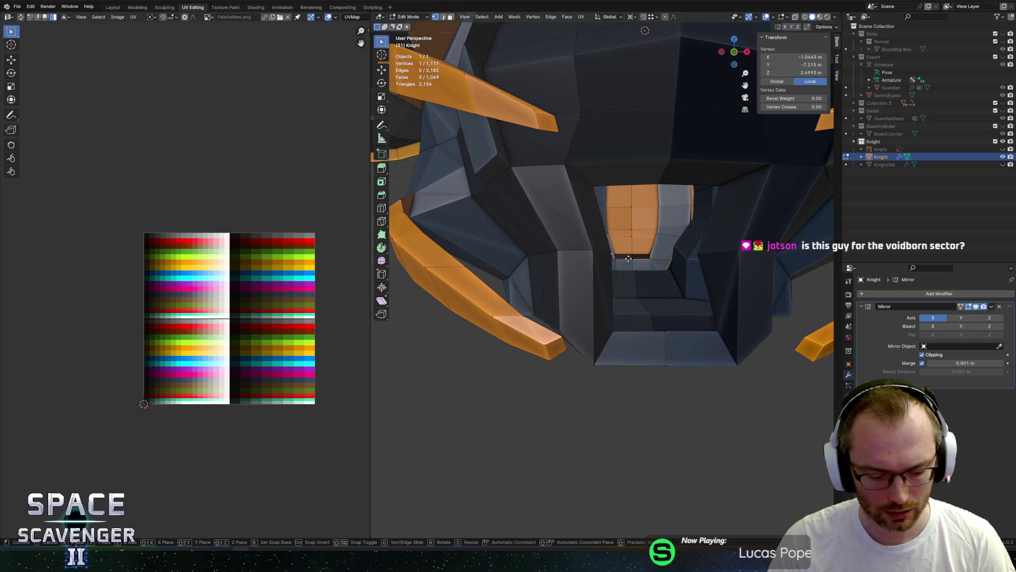
- Fill new faces across the chest opening and delete the stray vertex
left_click(800, 270)
left_click(624, 180, "shift")
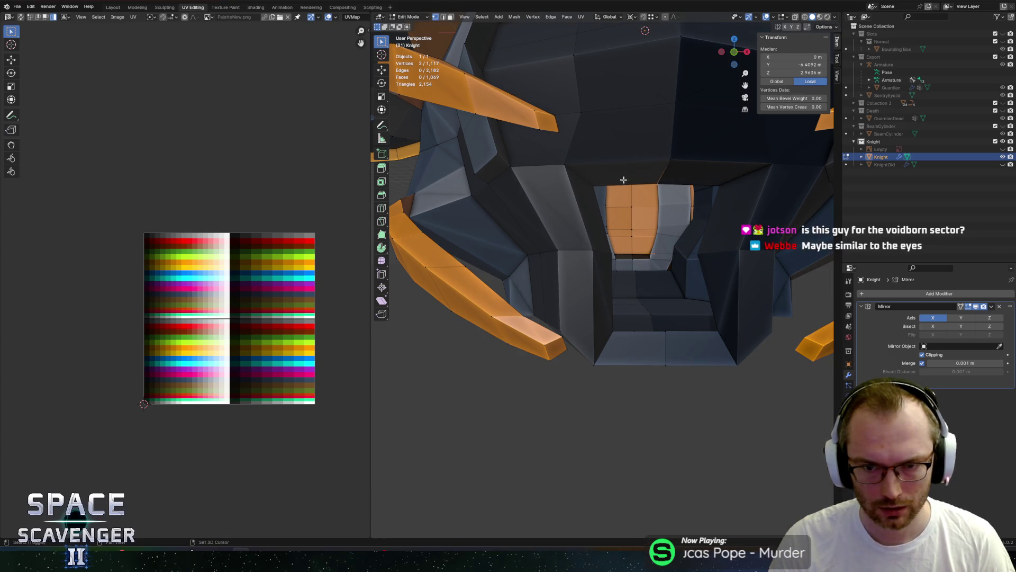
mouse_move(592, 184)
middle_mouse_down()
mouse_move(590, 233)
mouse_move(572, 236)
mouse_move(625, 247)
mouse_move(609, 259)
mouse_move(617, 287)
middle_mouse_up()
key("f")
left_click(608, 259)
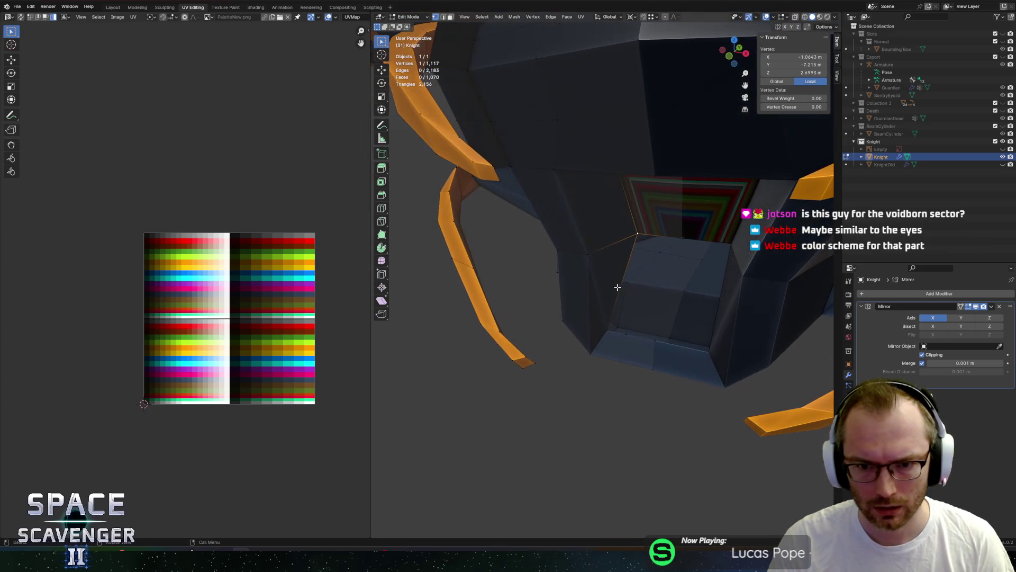
middle_click_drag(644, 337, 662, 335)
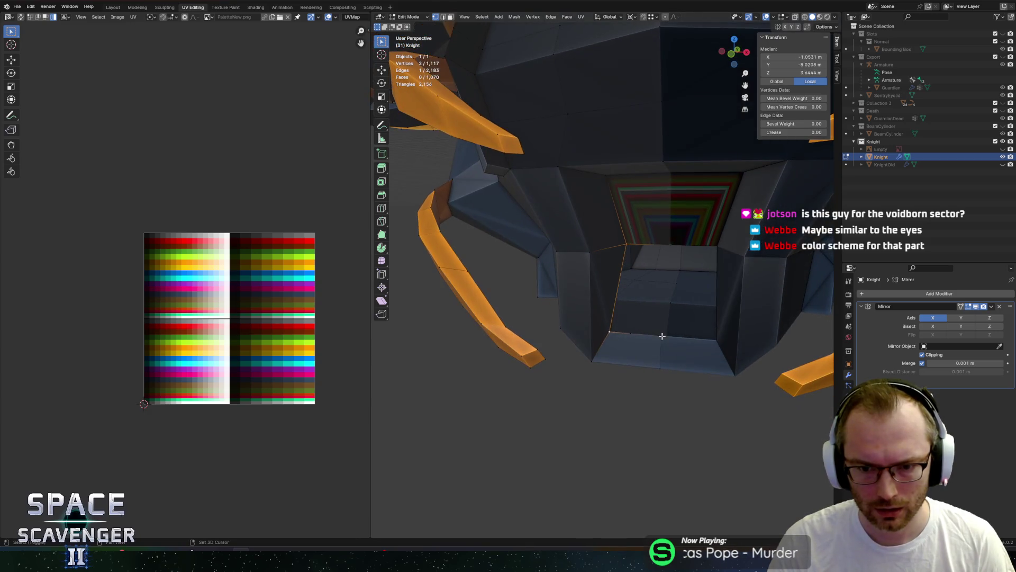
key("f")
left_click(661, 335)
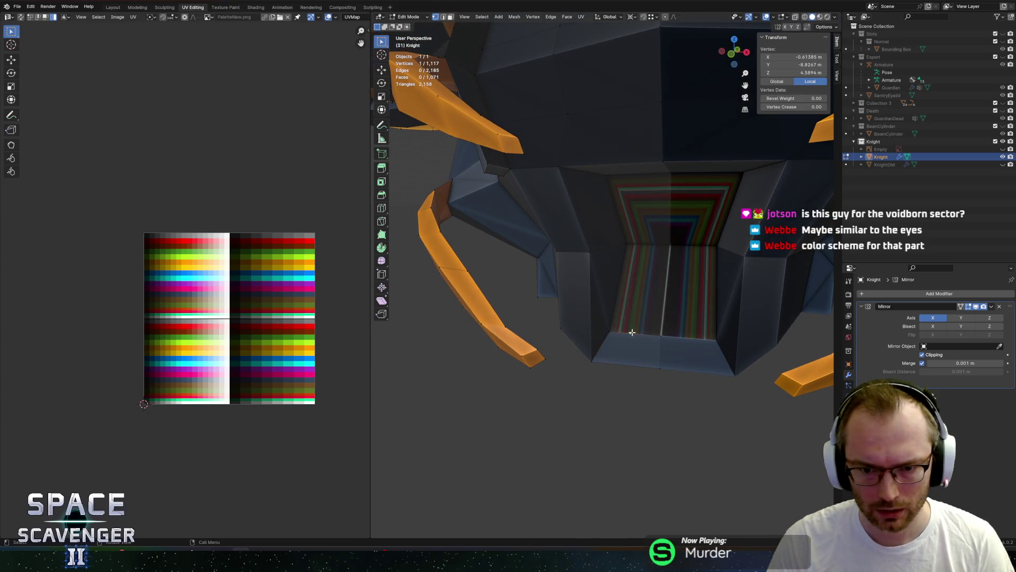
key("x")
left_click(613, 317)
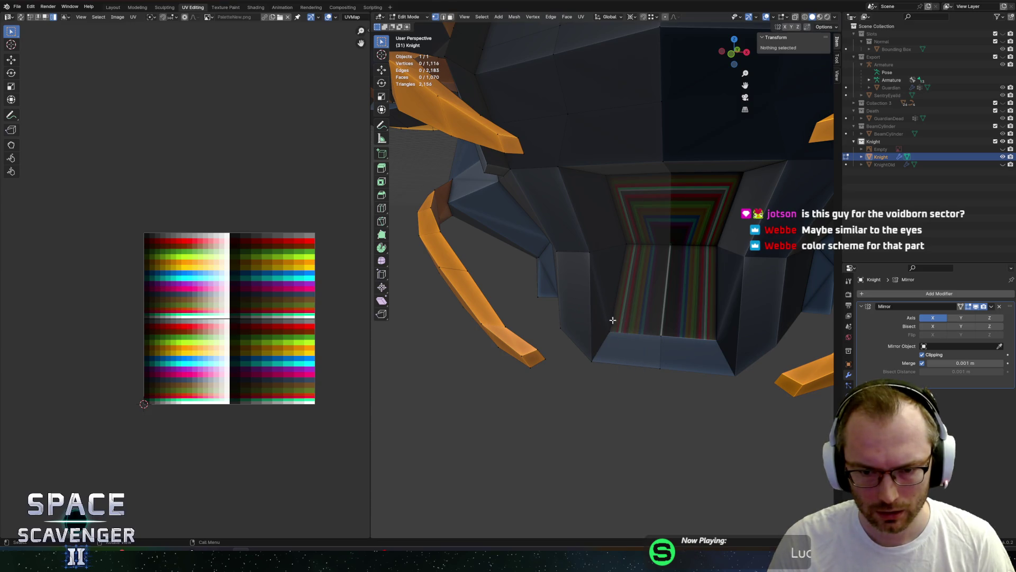
- Move the bottom edge of the opening upward
key("2")
left_click(638, 335)
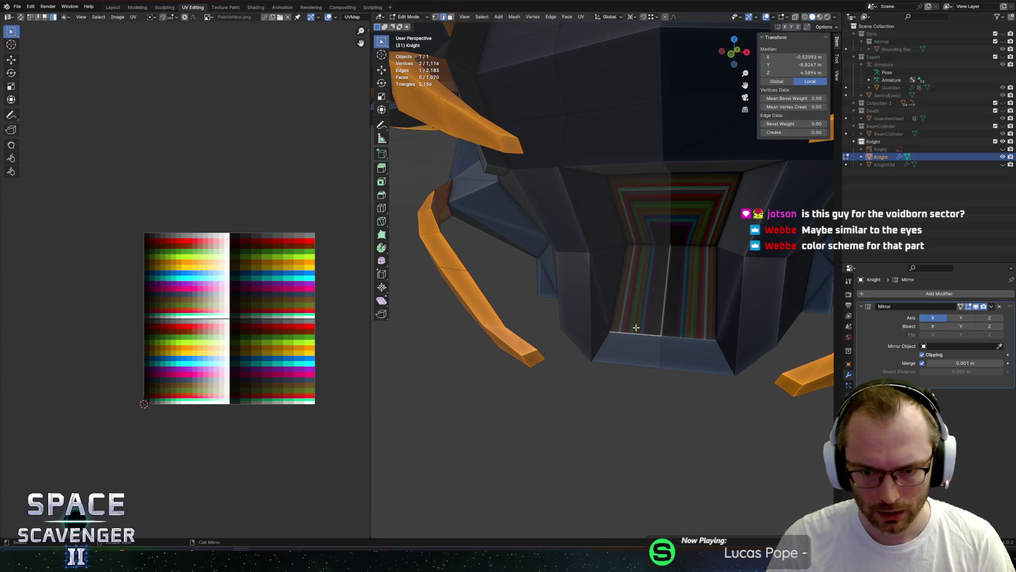
key("g")
left_click(667, 323)
- Merge the duplicate vertices along the mirror seam with Merge By Distance
key("a")
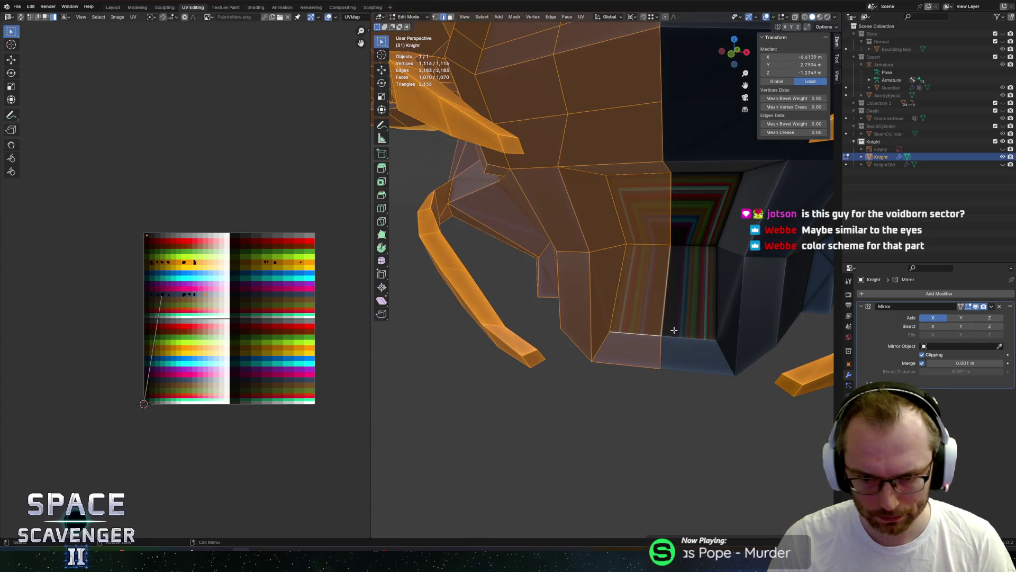
scroll(677, 333, "up", 5)
middle_click_drag(677, 333, 584, 260, "shift")
left_click(592, 299)
middle_click_drag(592, 299, 637, 322)
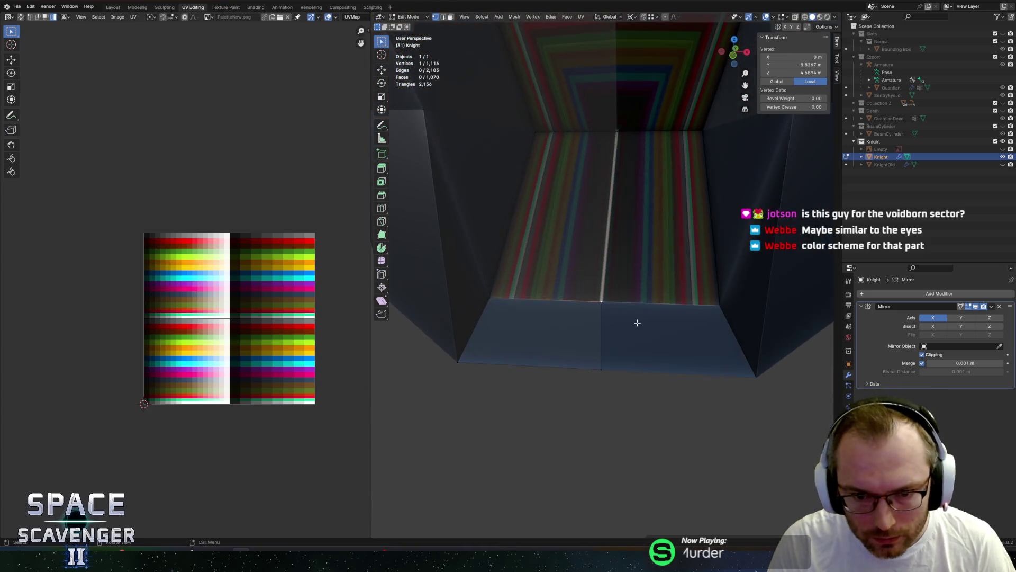
key("a")
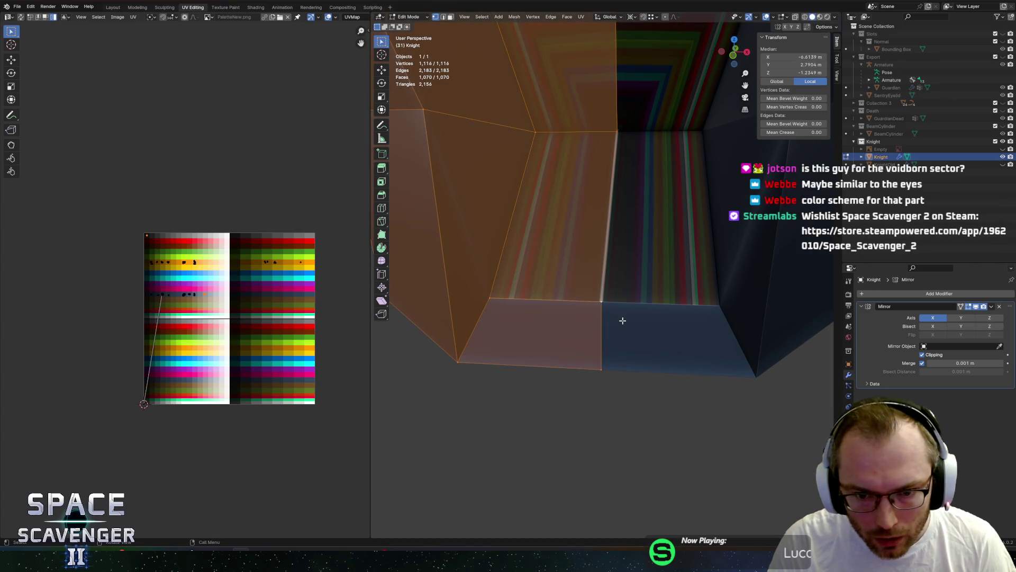
key("m")
left_click(622, 320)
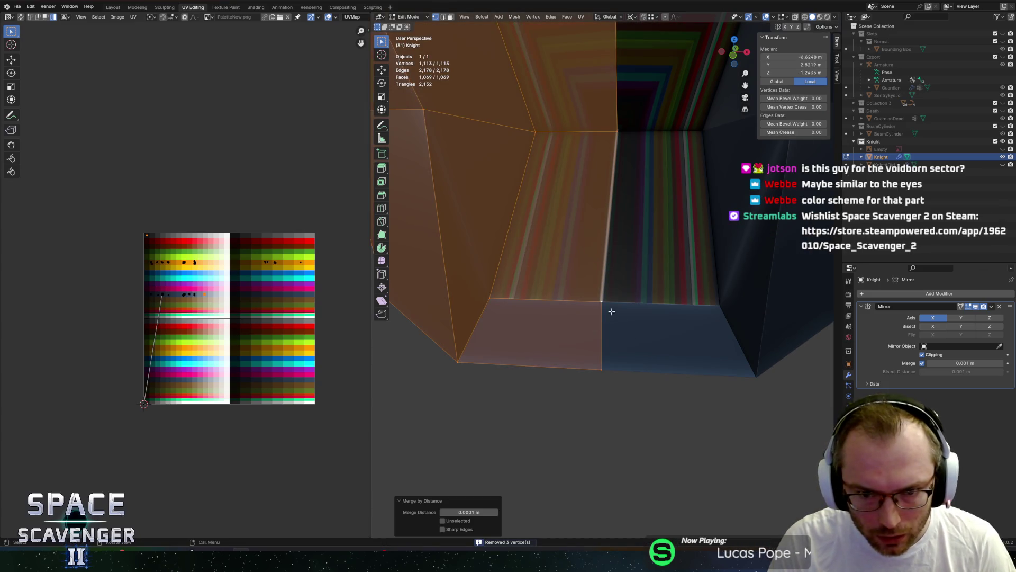
- Push a recess edge along the Y axis, then check the Knight in Object Mode
key("3")
left_click(582, 281)
key("KP_Decimal")
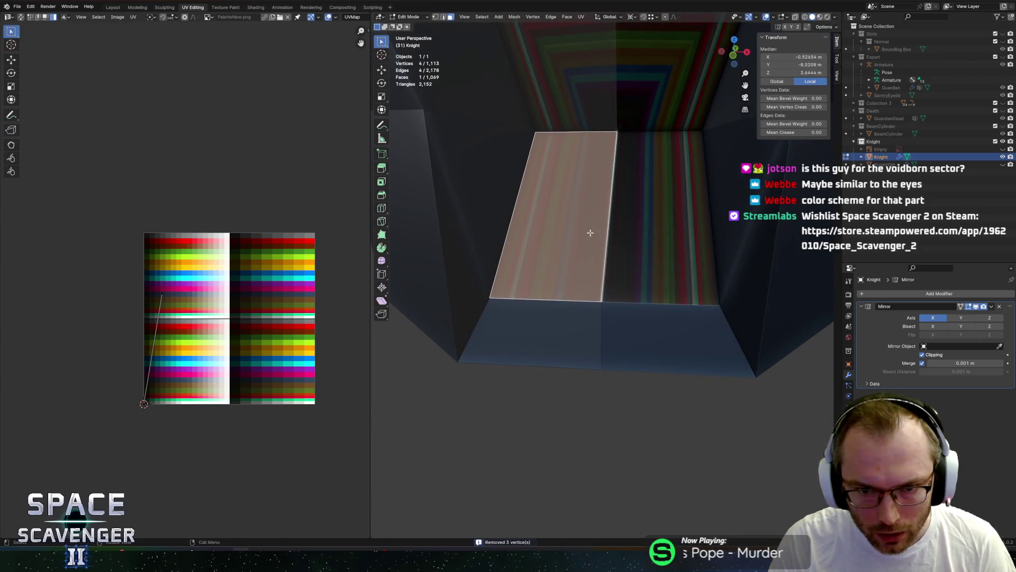
scroll(600, 210, "down", 3)
middle_click_drag(601, 205, 572, 211)
key("2")
left_click(572, 212)
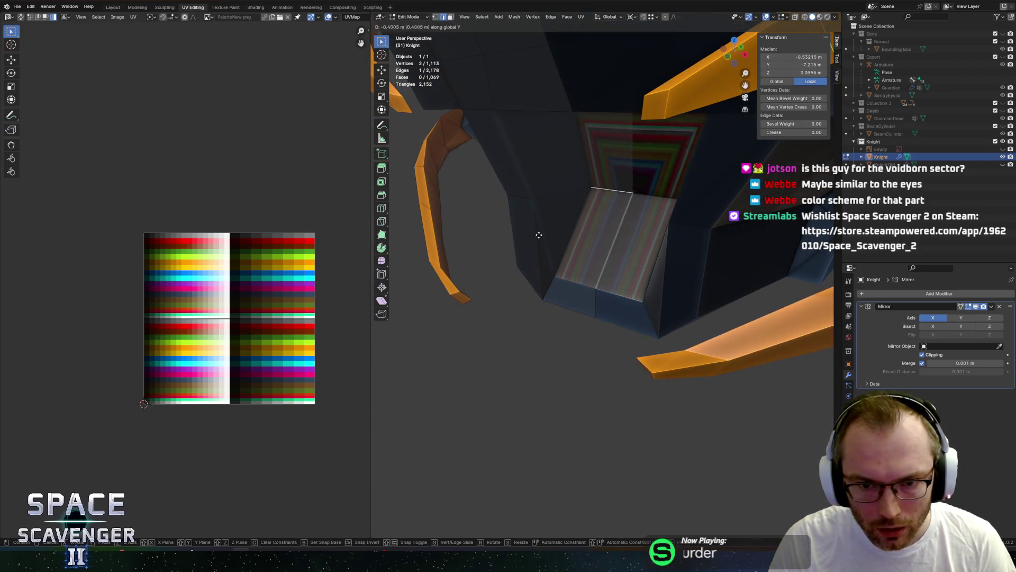
key("g")
key("y")
left_click(441, 290)
key("Tab")
mouse_move(472, 261)
middle_mouse_down()
mouse_move(627, 212)
mouse_move(597, 230)
middle_mouse_up()
key("Tab")
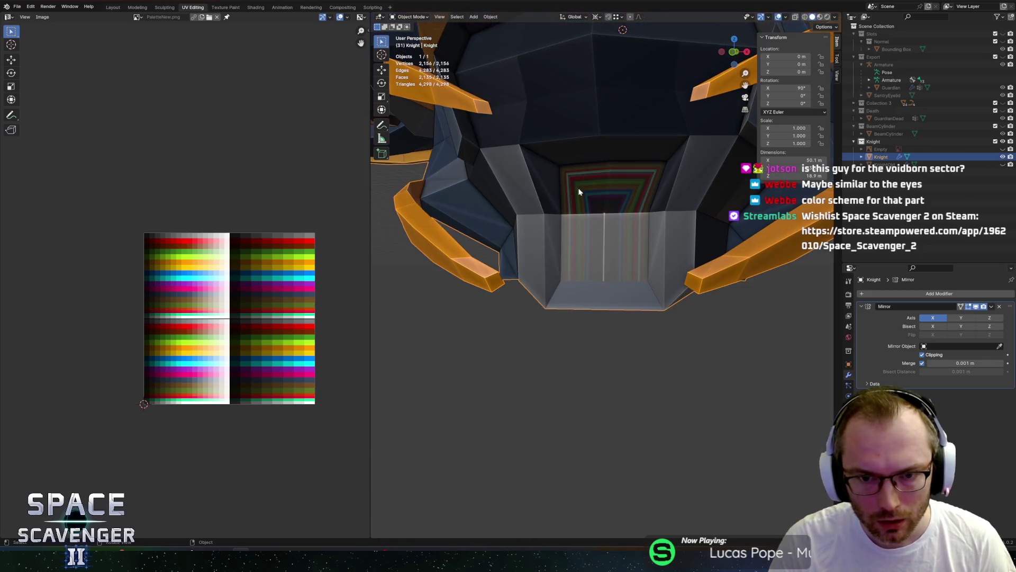
- Collapse the two recess faces' UVs onto the orange palette swatch, then return to Object Mode
scroll(581, 198, "up", 2)
key("3")
left_click(581, 197)
left_click(619, 262, "shift")
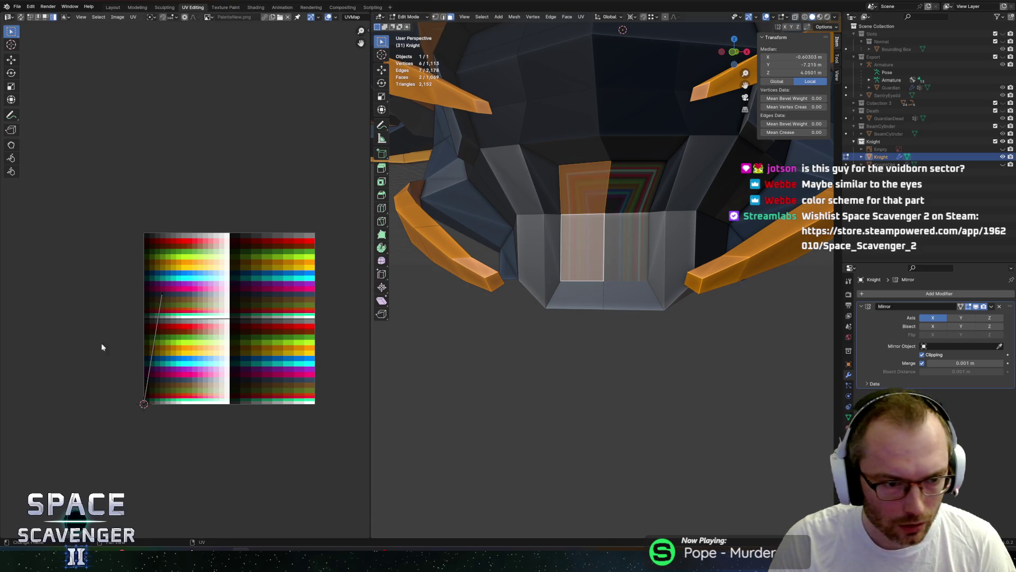
key("a")
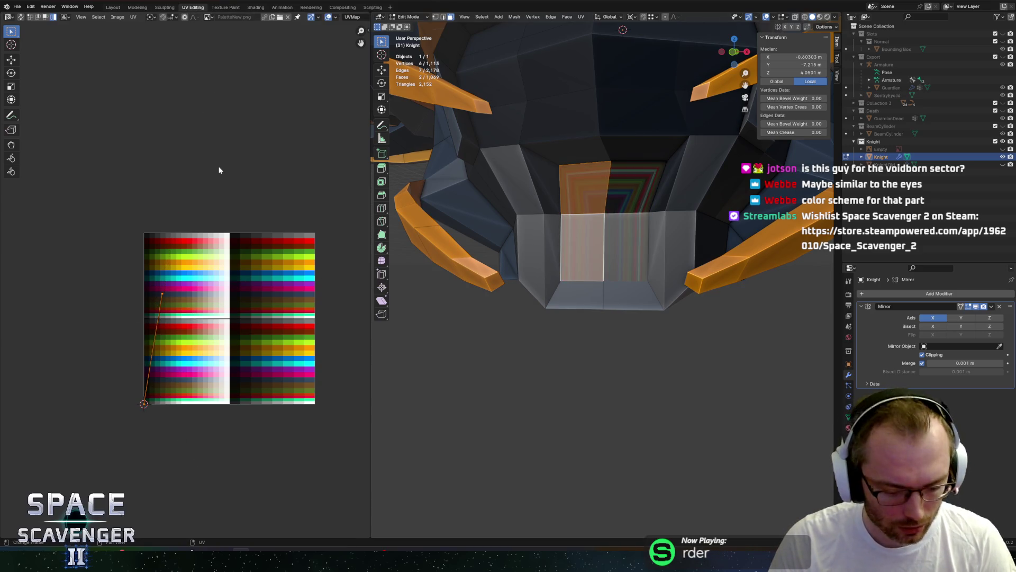
left_click_drag(109, 343, 153, 410)
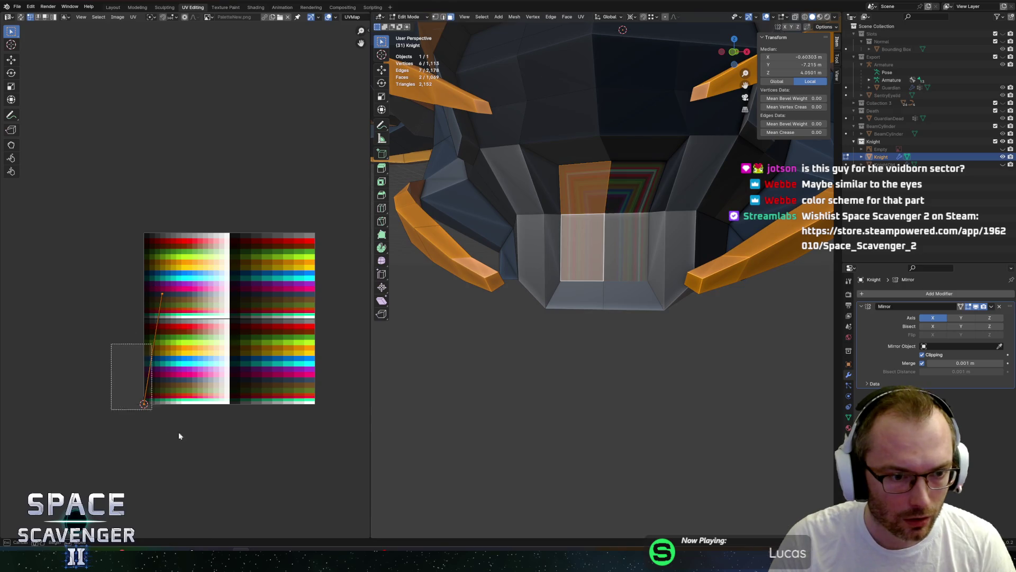
key("g")
left_click(143, 272)
key("g")
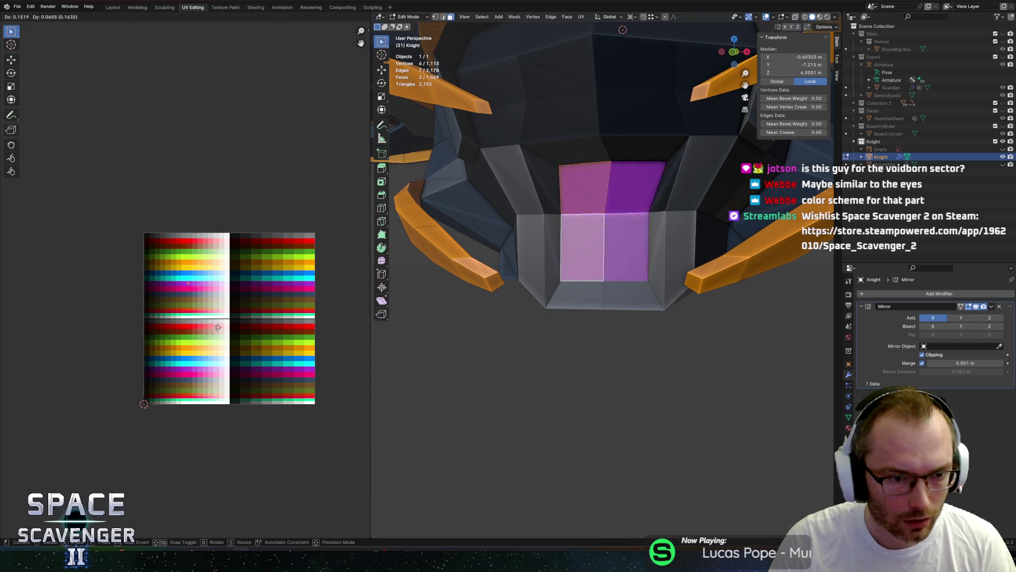
left_click(274, 306)
key("Tab")
mouse_move(656, 275)
middle_mouse_down()
mouse_move(685, 272)
mouse_move(691, 289)
mouse_move(656, 288)
middle_mouse_up()
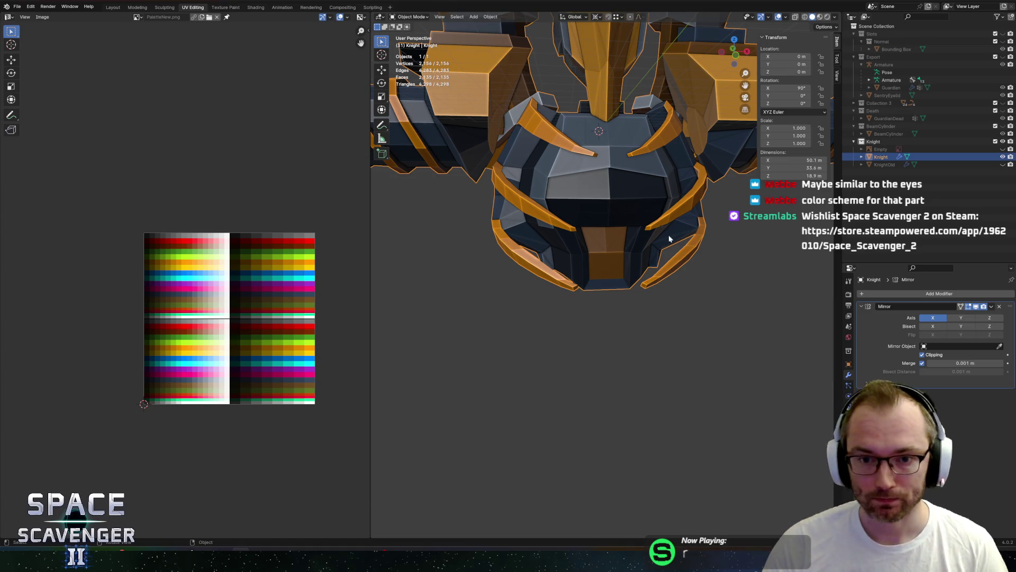
- Orbit onto the Knight's lower body, enter Edit Mode and select a lower front plate face
scroll(669, 233, "down", 5)
mouse_move(669, 234)
middle_mouse_down("shift")
mouse_move(574, 251)
mouse_move(607, 225)
middle_mouse_up("shift")
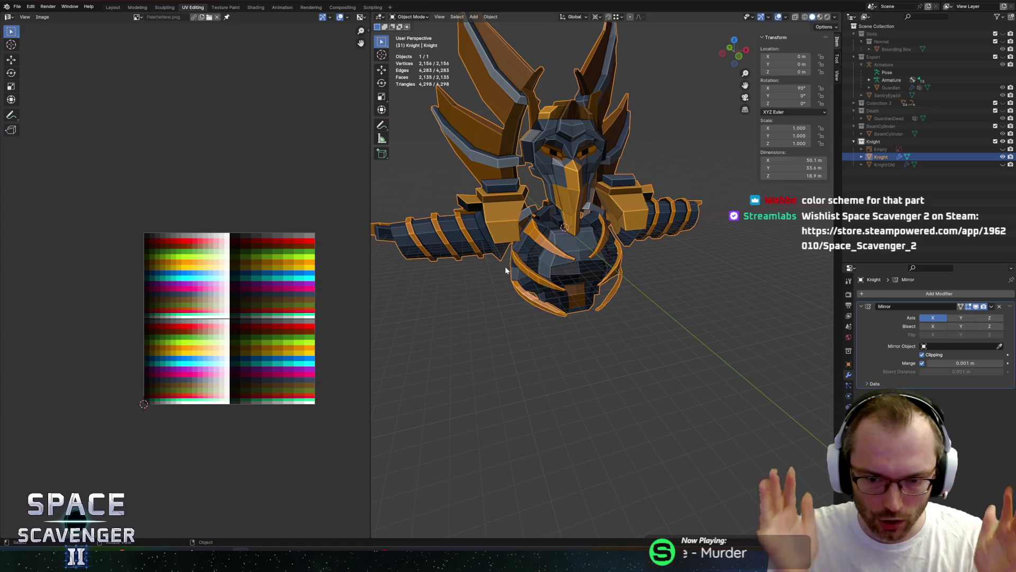
scroll(567, 229, "up", 3)
mouse_move(567, 230)
middle_mouse_down()
mouse_move(593, 206)
mouse_move(571, 235)
mouse_move(558, 232)
mouse_move(659, 235)
mouse_move(589, 203)
mouse_move(601, 208)
middle_mouse_up()
scroll(555, 214, "up", 3)
key("Tab")
left_click(566, 257)
- Lower the orange plate's face along Z and shift one of its edges along Y
key("g")
key("z")
left_click(654, 247)
scroll(589, 203, "up", 3)
left_click(601, 209)
key("g")
key("y")
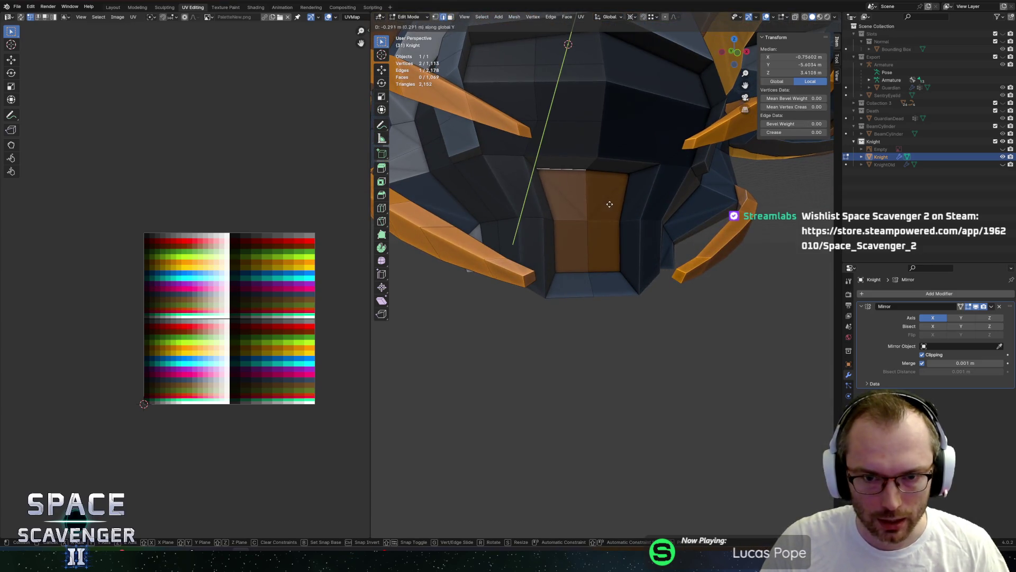
left_click(609, 204)
- Slide the orange plate's corner vertices along X to finish reshaping it
left_click(566, 193)
middle_click_drag(587, 192, 563, 197)
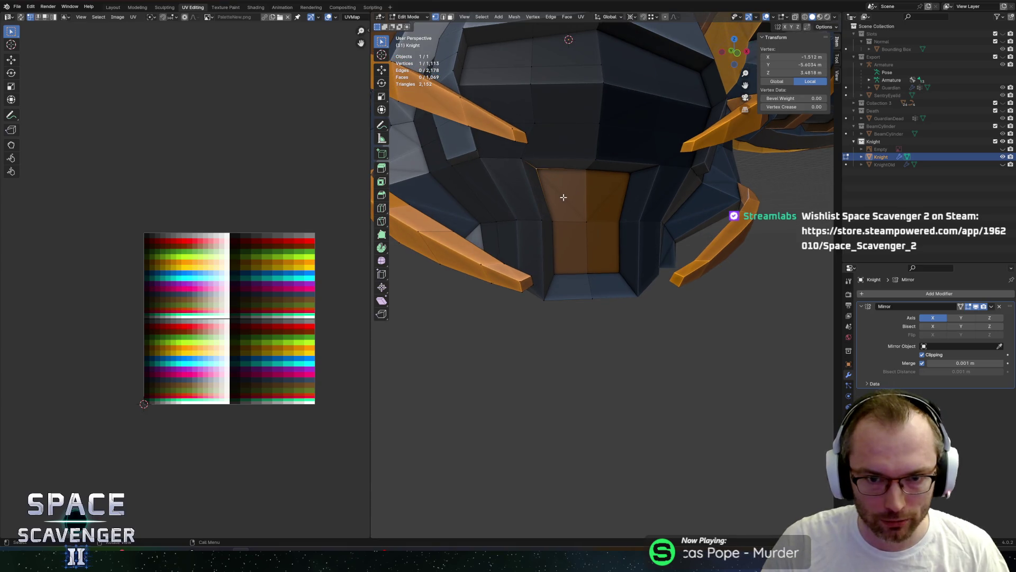
key("g")
key("x")
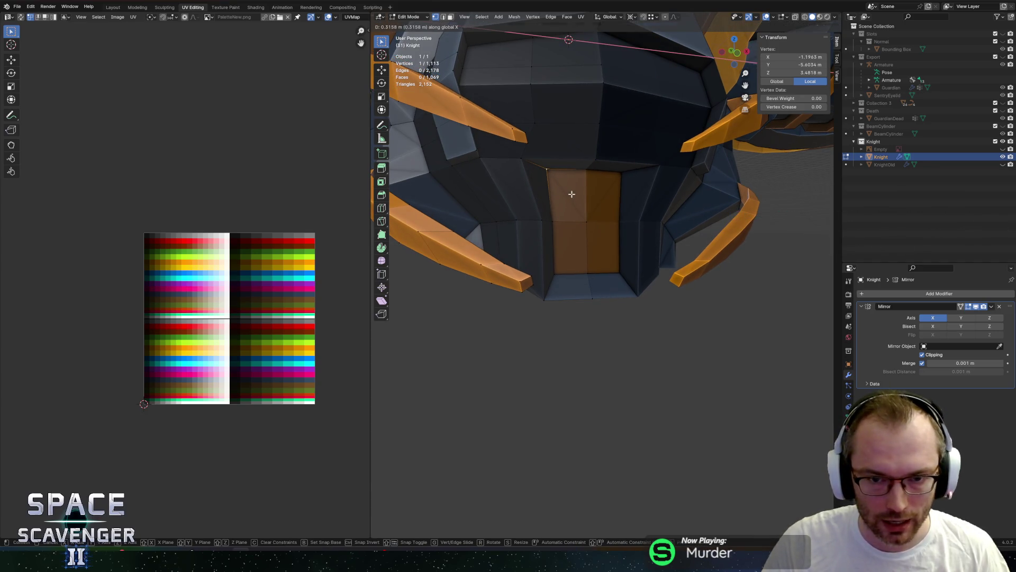
left_click(572, 194)
middle_click_drag(551, 222, 533, 229)
left_click(541, 229, "shift")
key("g")
key("x")
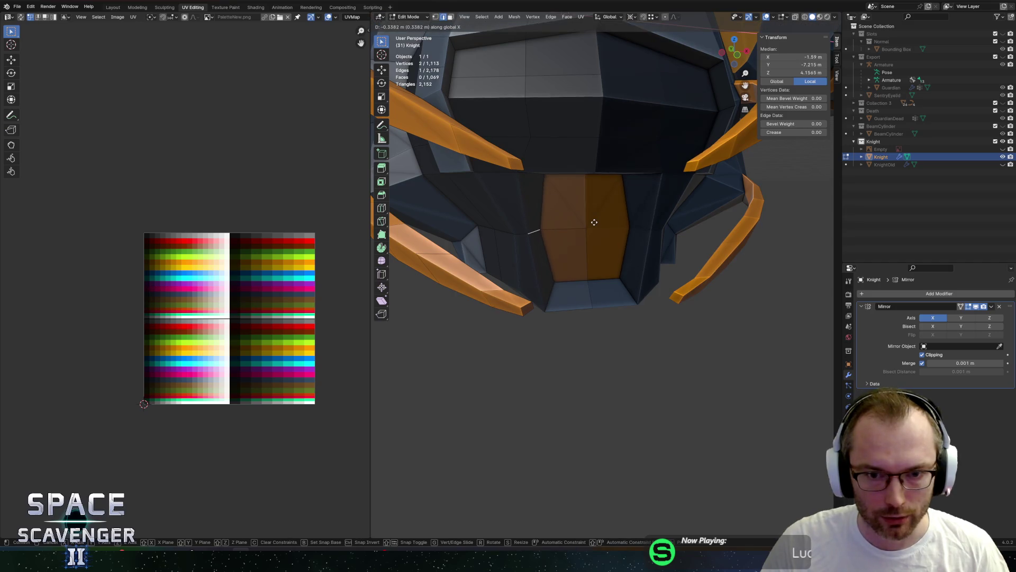
left_click(594, 222)
- Check the whole Knight, then circle-select a patch of faces on its body
key("Tab")
scroll(594, 221, "down", 5)
mouse_move(594, 222)
middle_mouse_down()
mouse_move(695, 189)
mouse_move(611, 194)
mouse_move(620, 276)
mouse_move(603, 233)
middle_mouse_up()
key("Tab")
scroll(621, 278, "up", 5)
left_click(600, 223)
key("c")
left_click_drag(580, 236, 509, 303)
key("Escape")
mouse_move(548, 256)
middle_mouse_down()
mouse_move(642, 317)
mouse_move(662, 263)
mouse_move(656, 236)
mouse_move(595, 233)
middle_mouse_up()
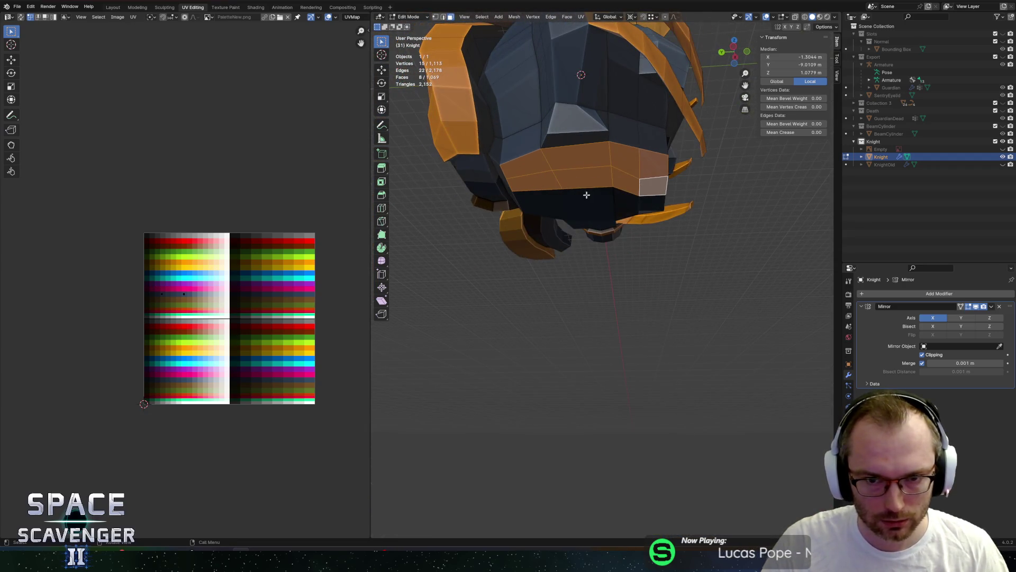
- Lower three faces under the Knight's head about 0.66 m along Z
left_click(555, 182)
left_click(563, 170, "shift")
left_click(534, 169, "shift")
key("g")
key("z")
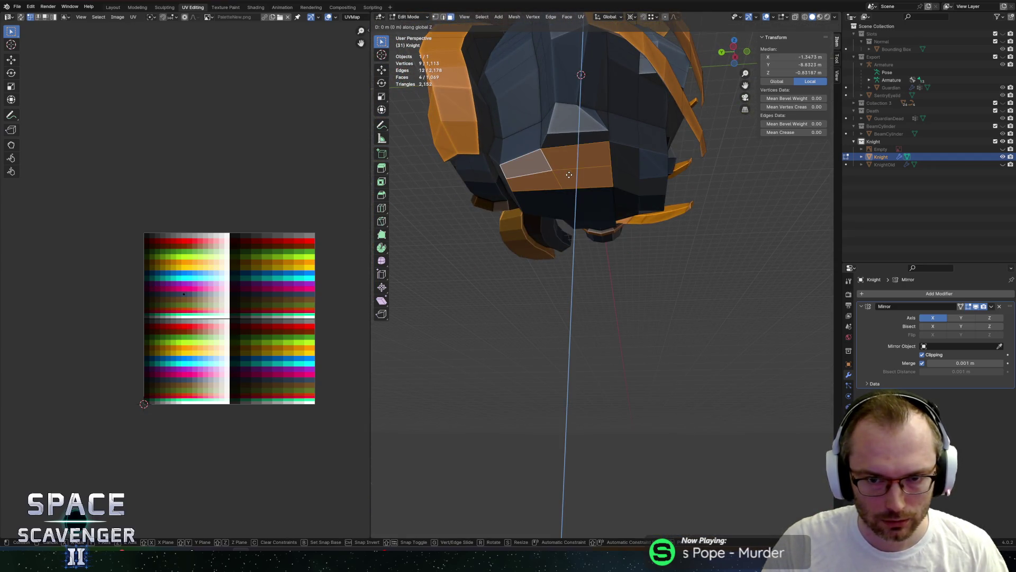
left_click(637, 172)
mouse_move(637, 172)
middle_mouse_down()
mouse_move(658, 170)
mouse_move(592, 203)
mouse_move(566, 177)
middle_mouse_up()
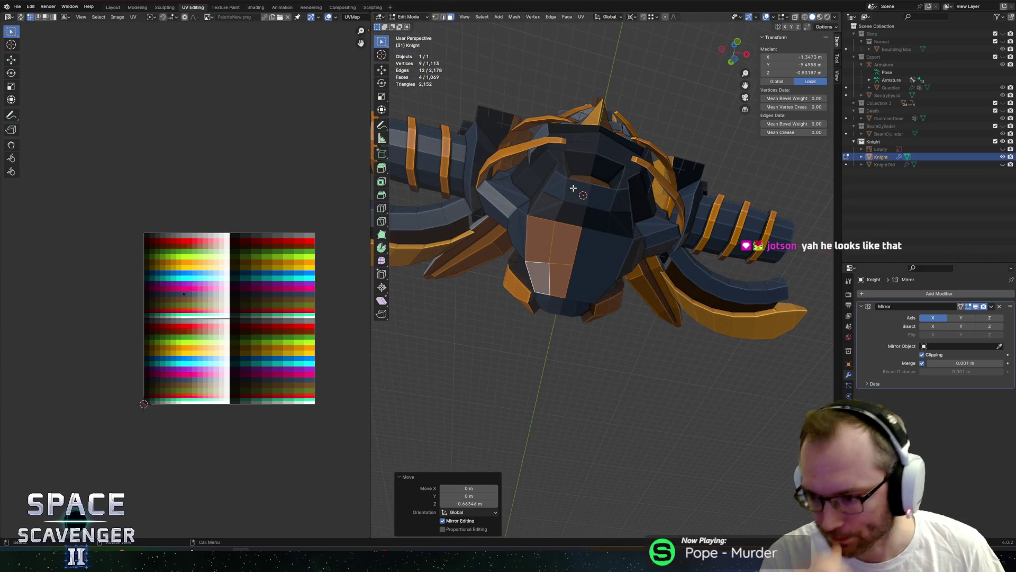
mouse_move(580, 168)
middle_mouse_down()
mouse_move(631, 202)
mouse_move(607, 233)
mouse_move(624, 235)
mouse_move(634, 259)
mouse_move(586, 248)
middle_mouse_up()
- Slide the orange-row UV islands down onto the purple palette row, turning the armour purple
key("a")
scroll(608, 203, "down", 5)
scroll(614, 217, "up", 4)
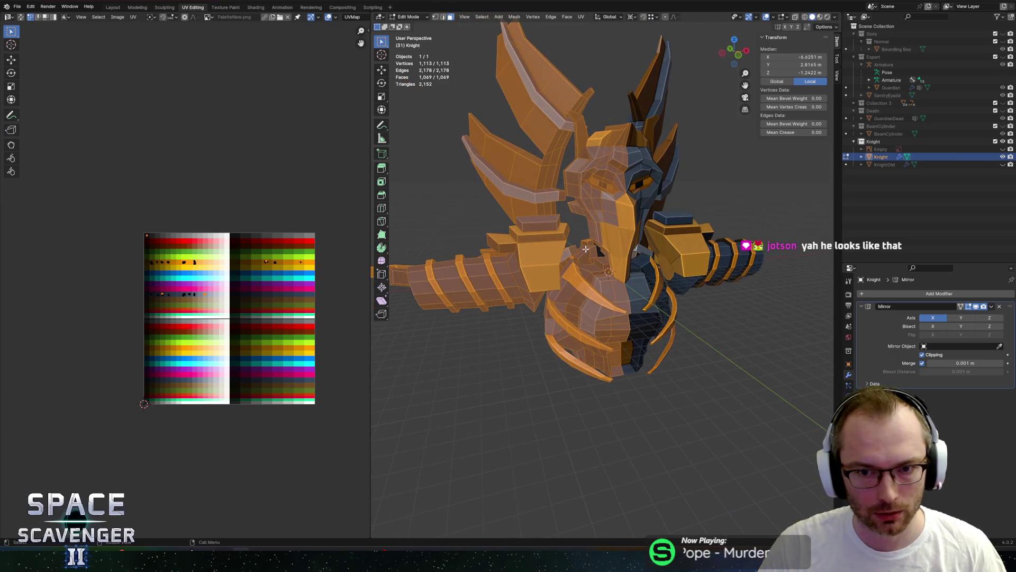
scroll(194, 274, "up", 8)
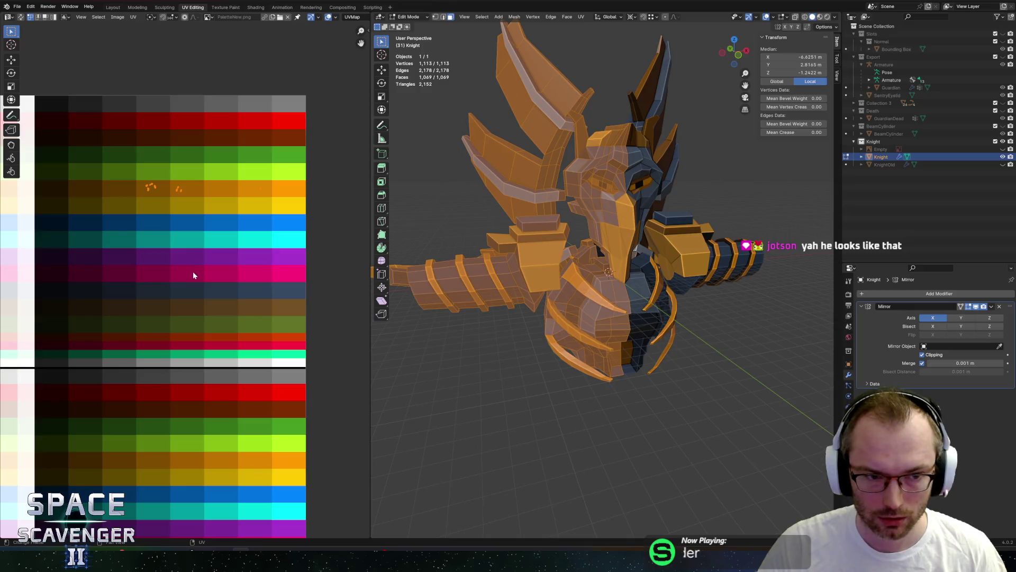
scroll(184, 279, "down", 6)
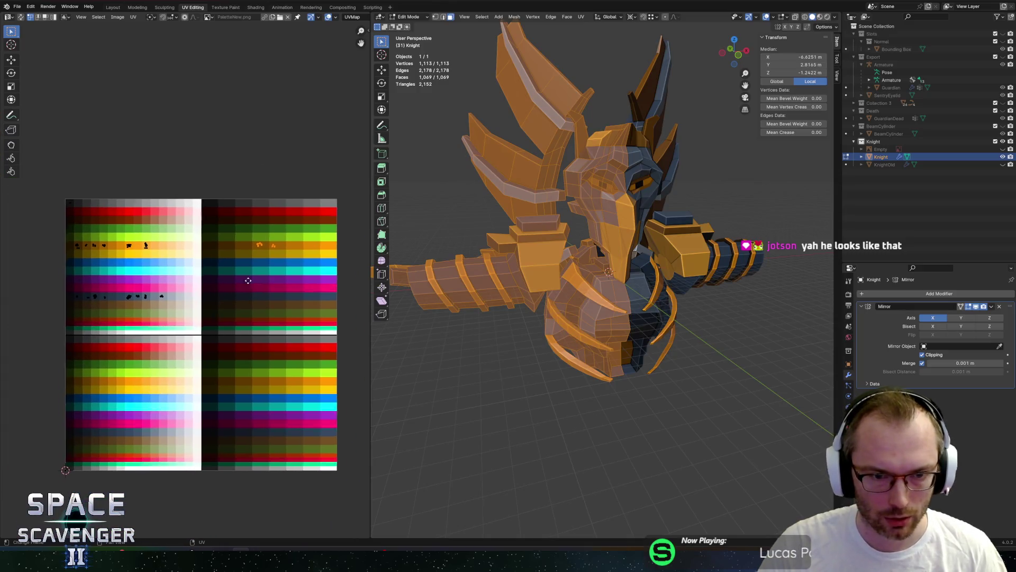
left_click_drag(46, 227, 290, 265)
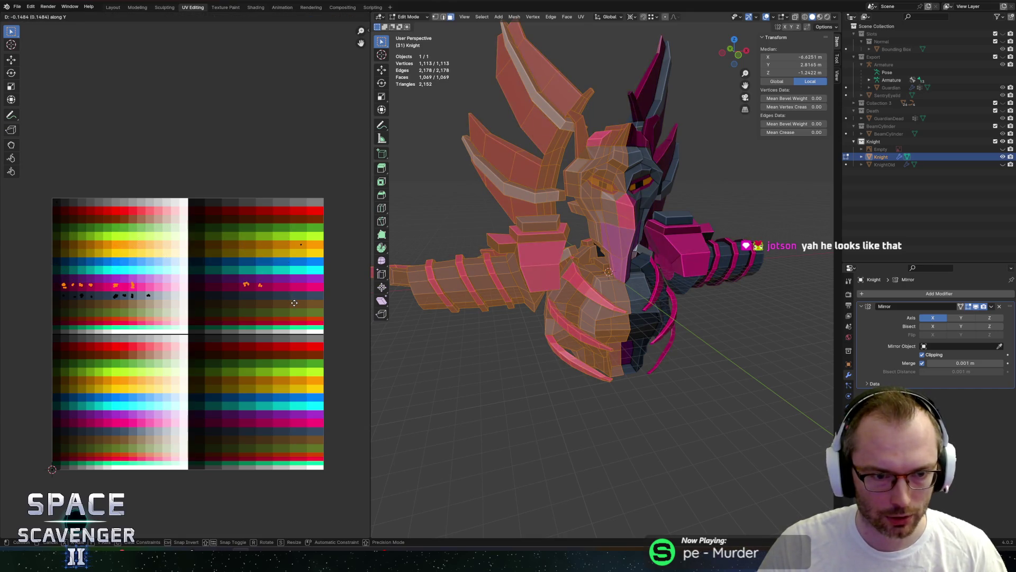
left_click_drag(24, 222, 343, 266)
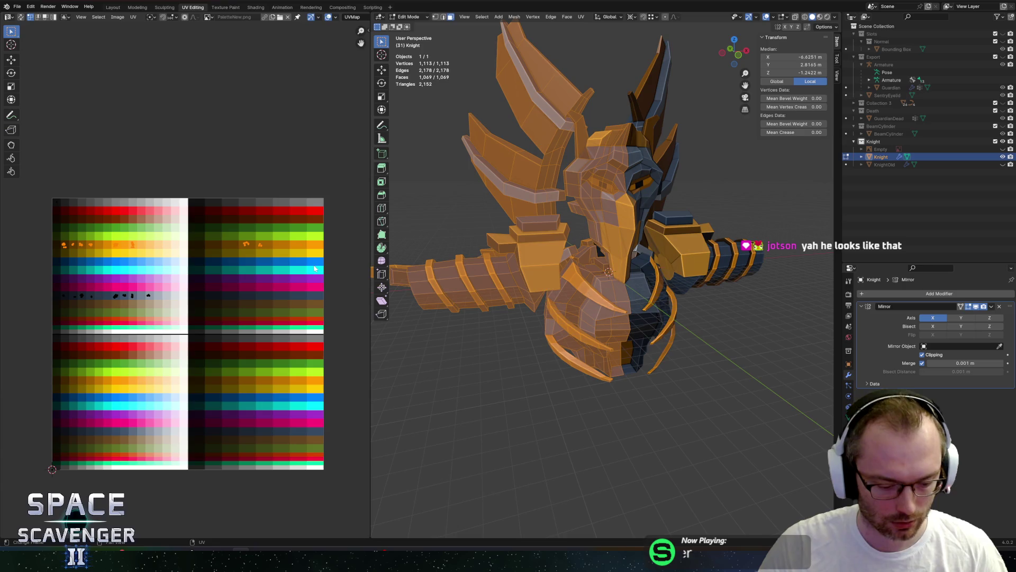
key("g")
key("y")
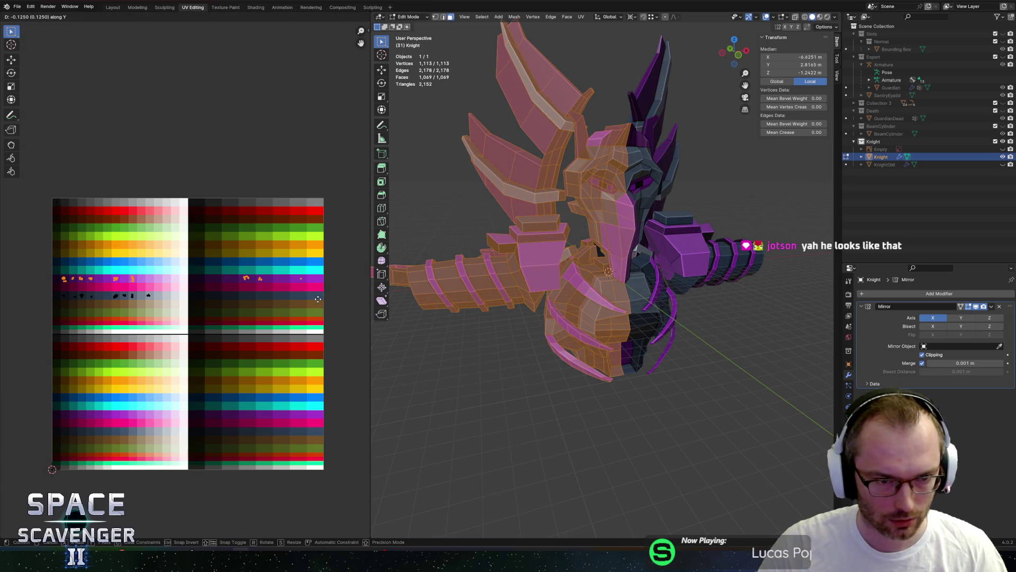
left_click(320, 299)
key("Tab")
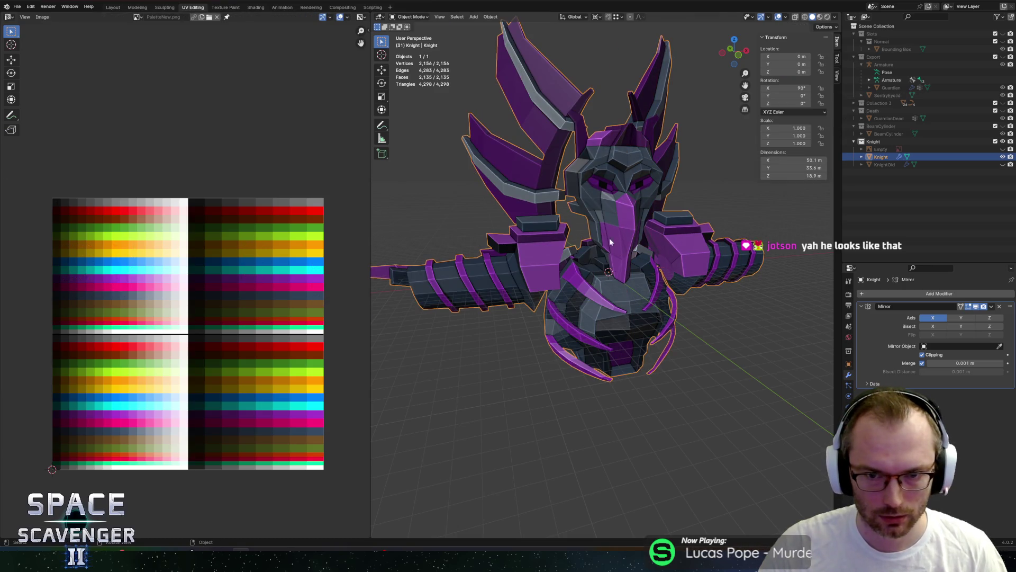
- Re-export Knight.fbx and resume the Unity playtest to see the purple Guardian
key("ctrl+shift+e")
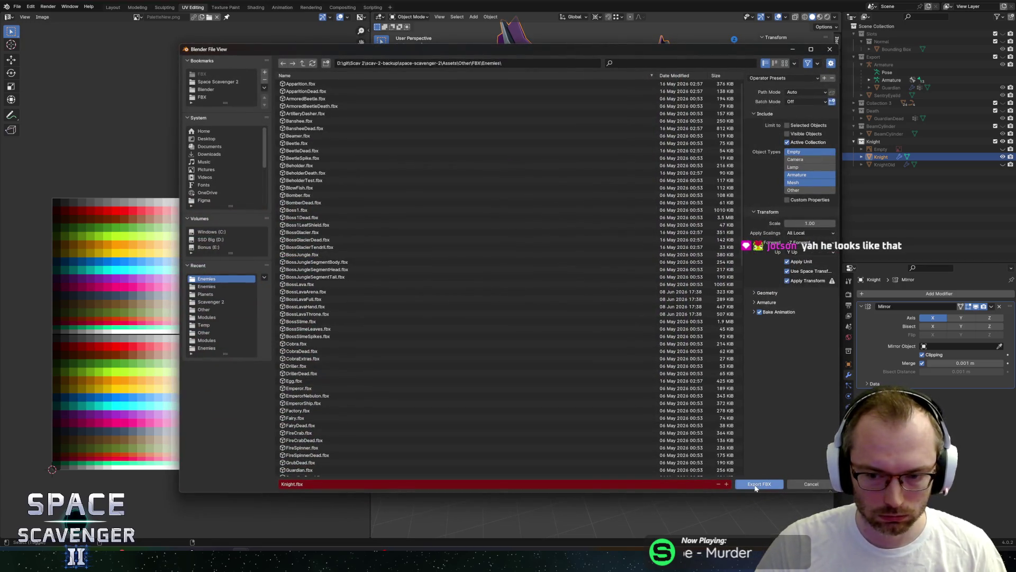
left_click(756, 484)
key("alt+Tab")
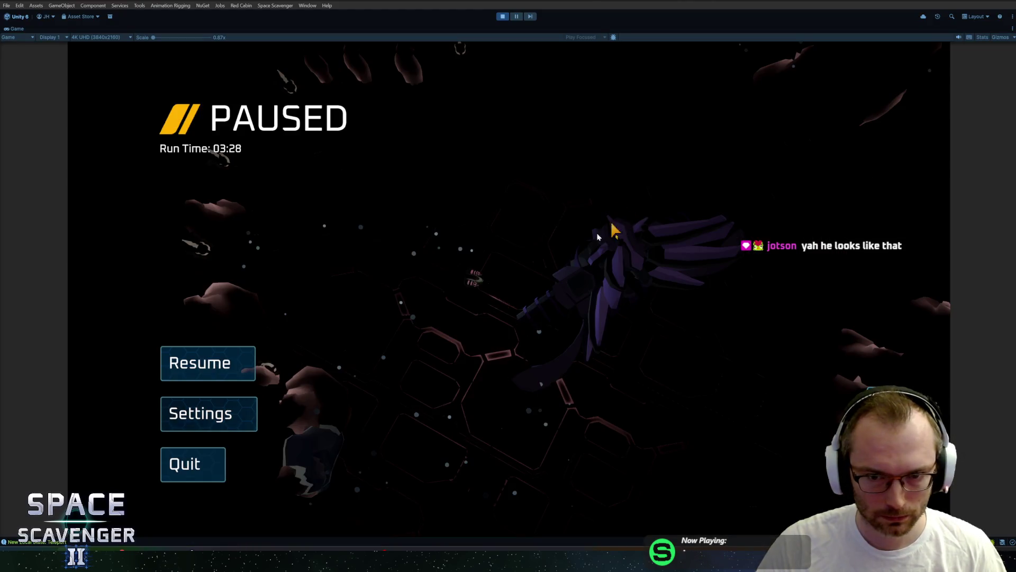
left_click(236, 360)
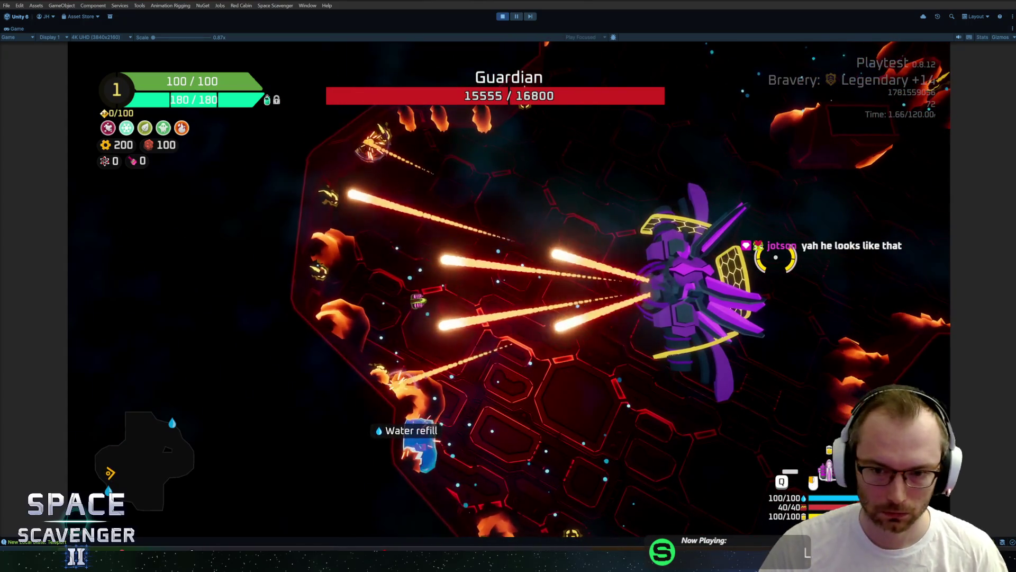
key("alt+Tab")
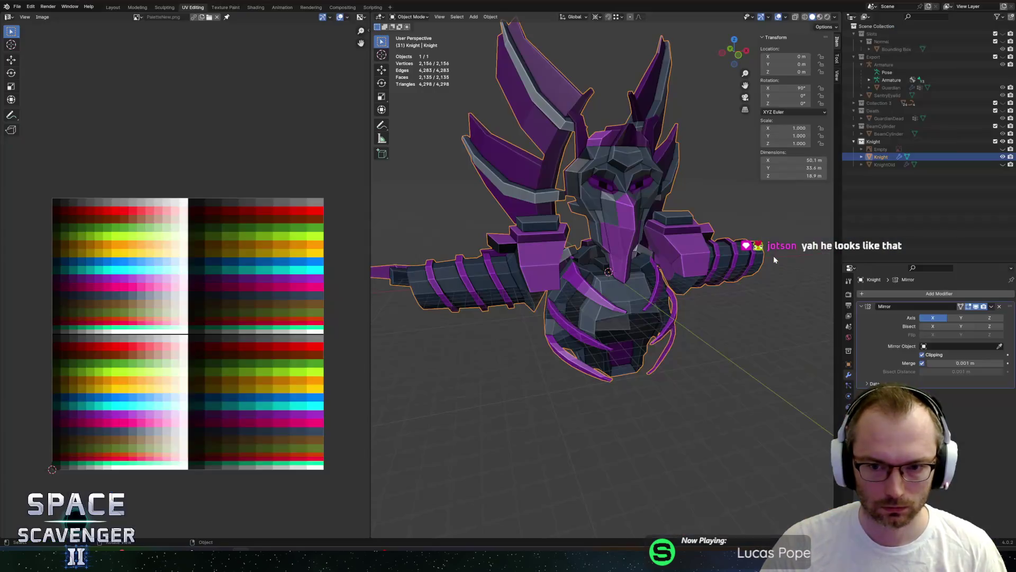
- Move the Knight's purple UV islands up onto the yellow palette row
key("Tab")
scroll(82, 262, "up", 1)
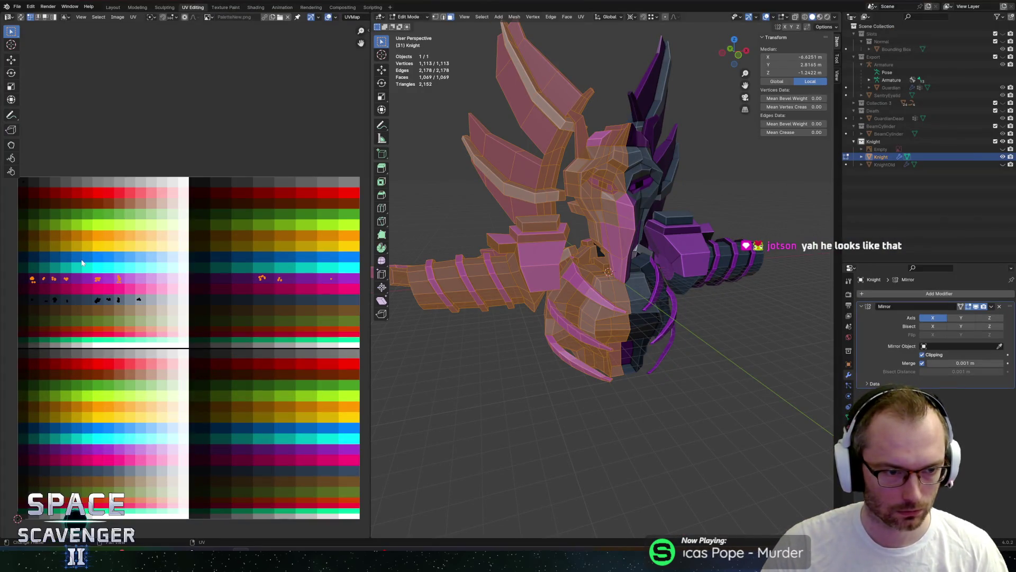
key("g")
key("y")
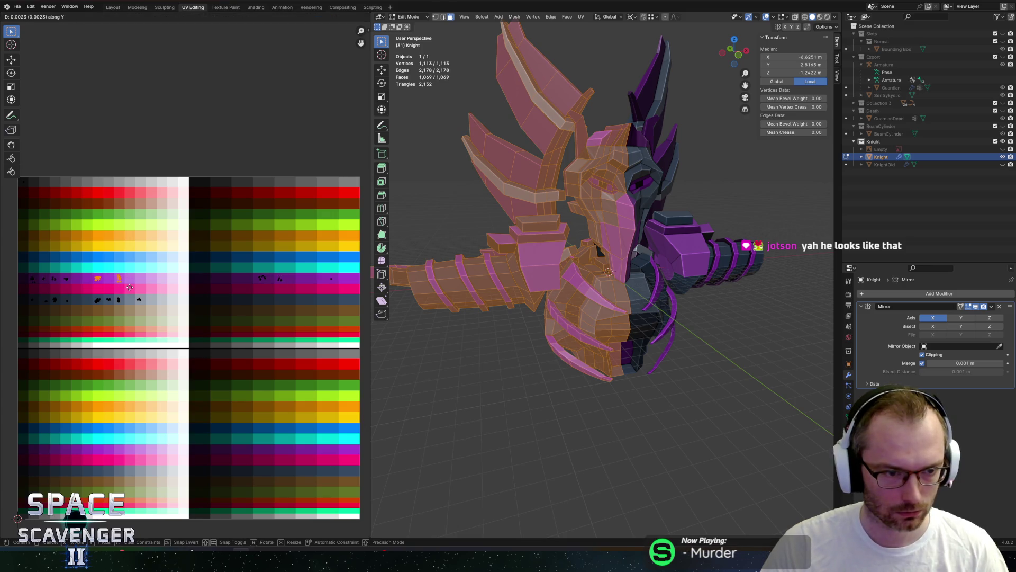
left_click(222, 272)
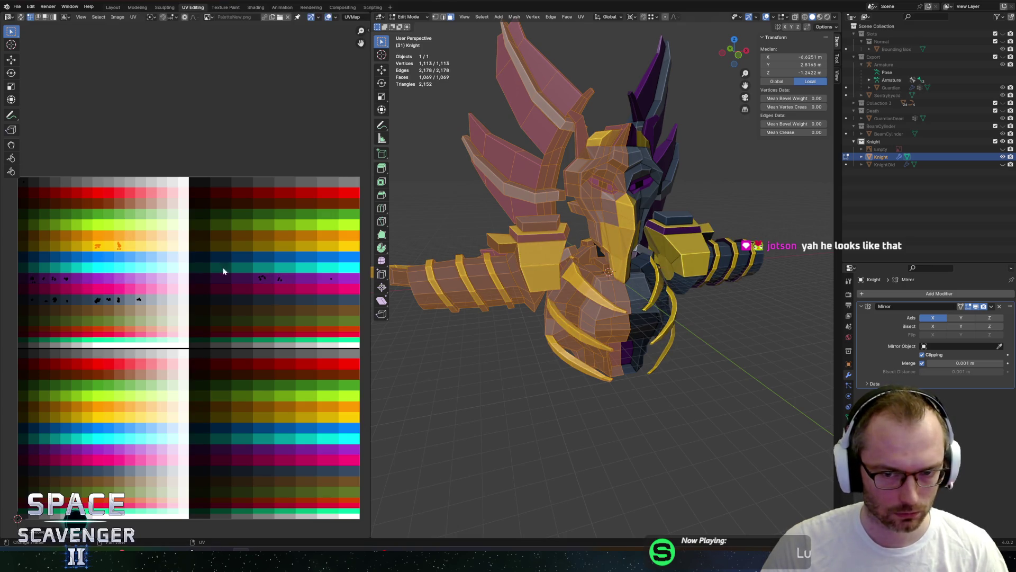
key("Tab")
- Check the yellow Knight in the game, then box-select UV islands back in Edit Mode
key("alt+Tab")
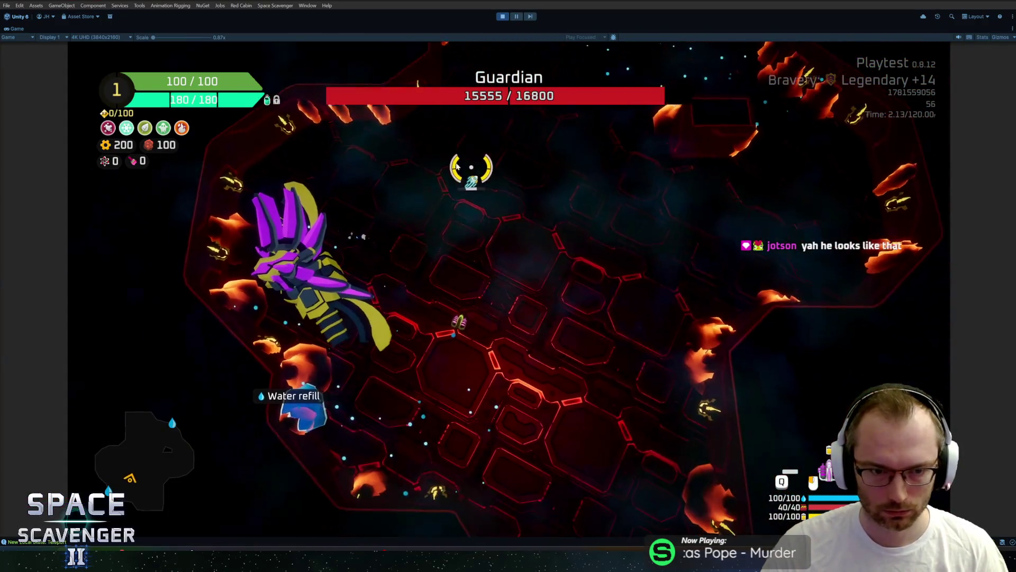
key("alt+Tab")
key("Tab")
left_click_drag(226, 244, 273, 301)
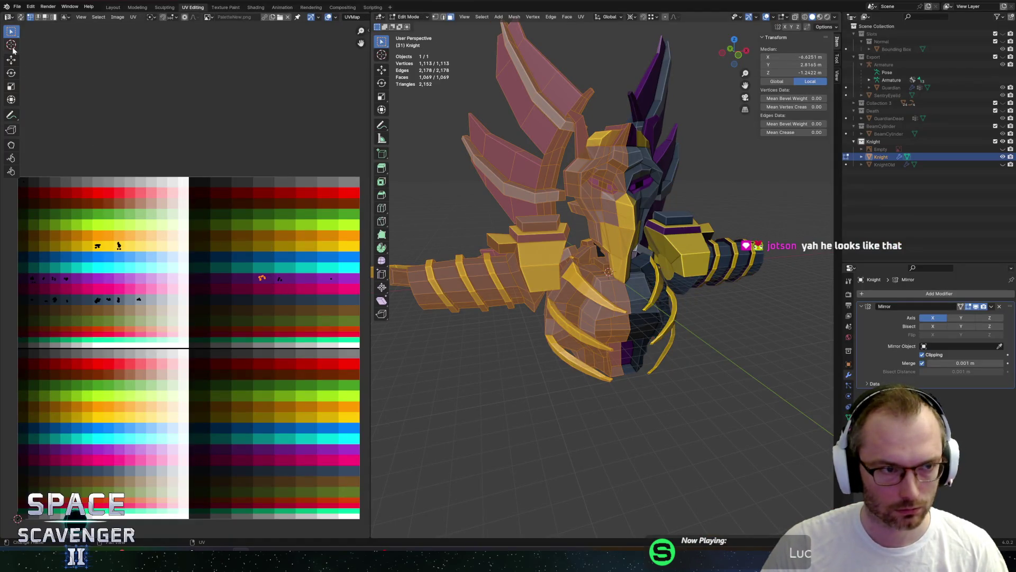
- With UV sync selection on, move the wing islands onto the orange palette row
left_click(19, 17)
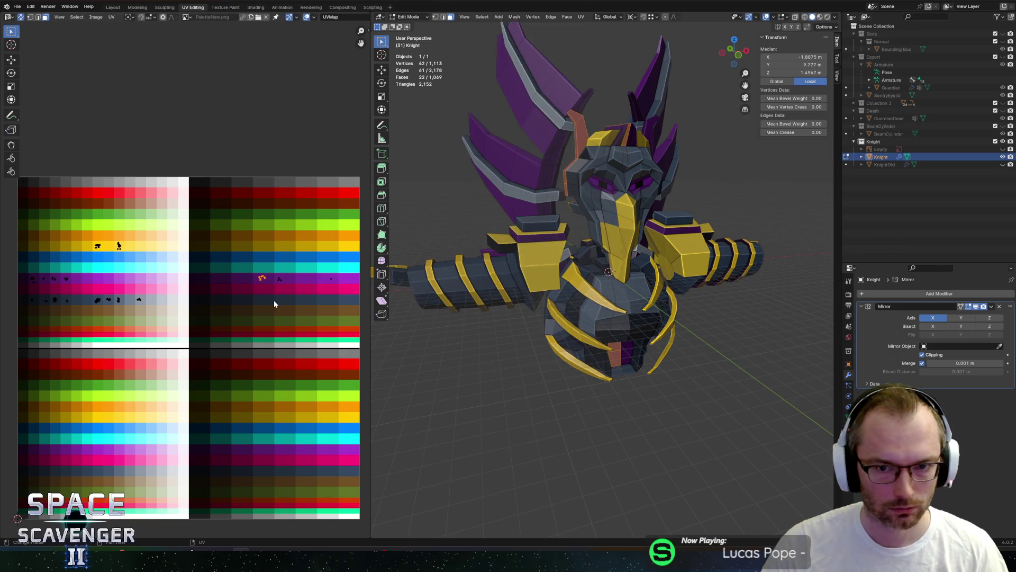
left_click_drag(272, 276, 294, 302)
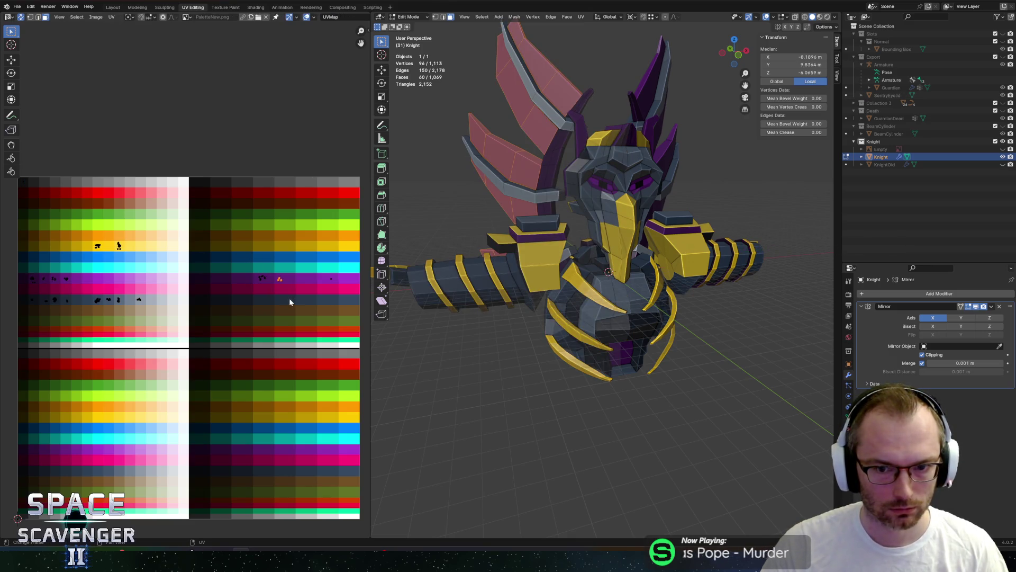
key("g")
key("y")
left_click(292, 266)
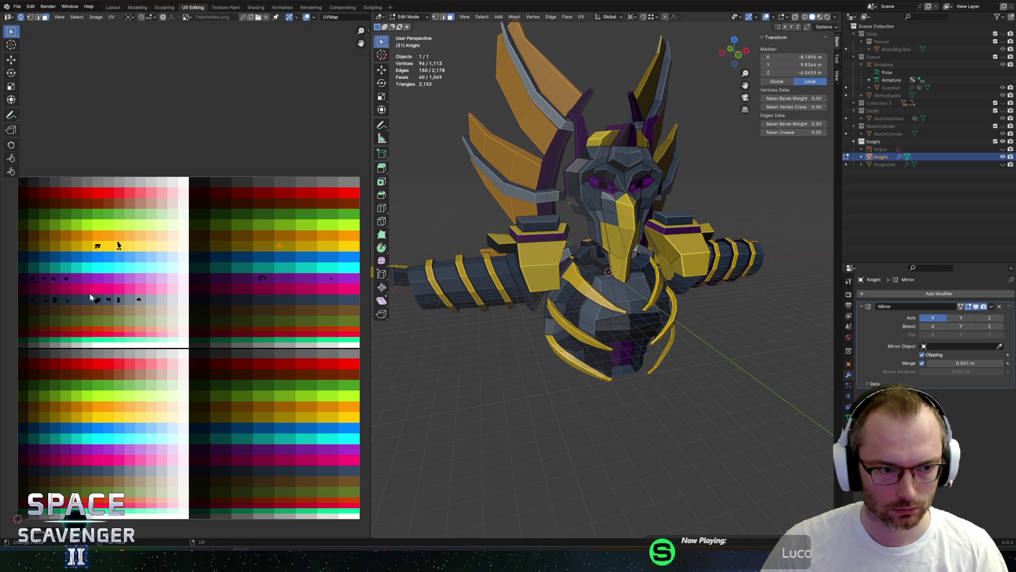
key("Tab")
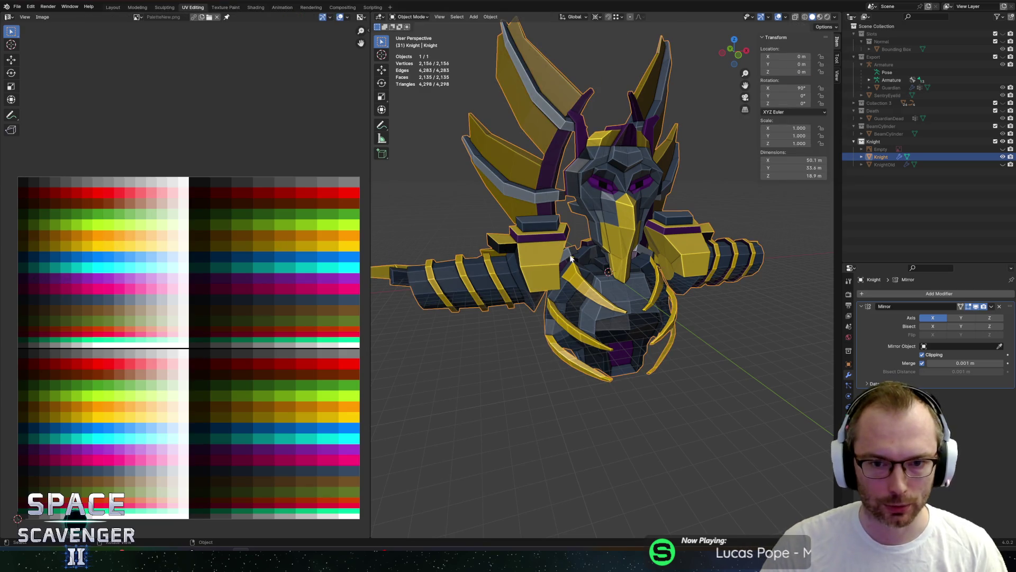
- Select the four islands and their neighbour on the purple palette row
key("Tab")
mouse_move(24, 267)
left_mouse_down()
mouse_move(92, 286)
mouse_move(38, 290)
left_mouse_up()
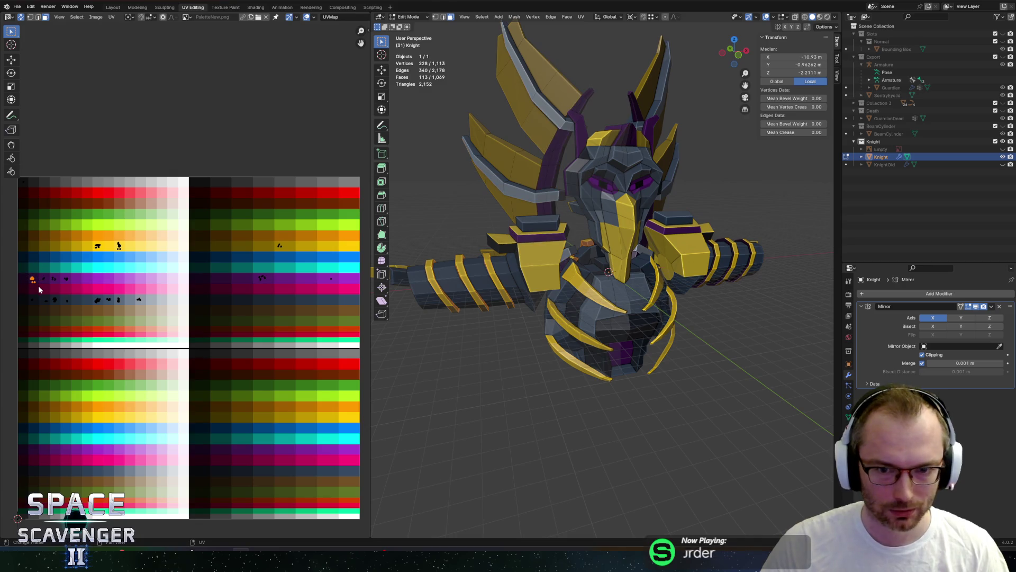
middle_click_drag(558, 305, 685, 303)
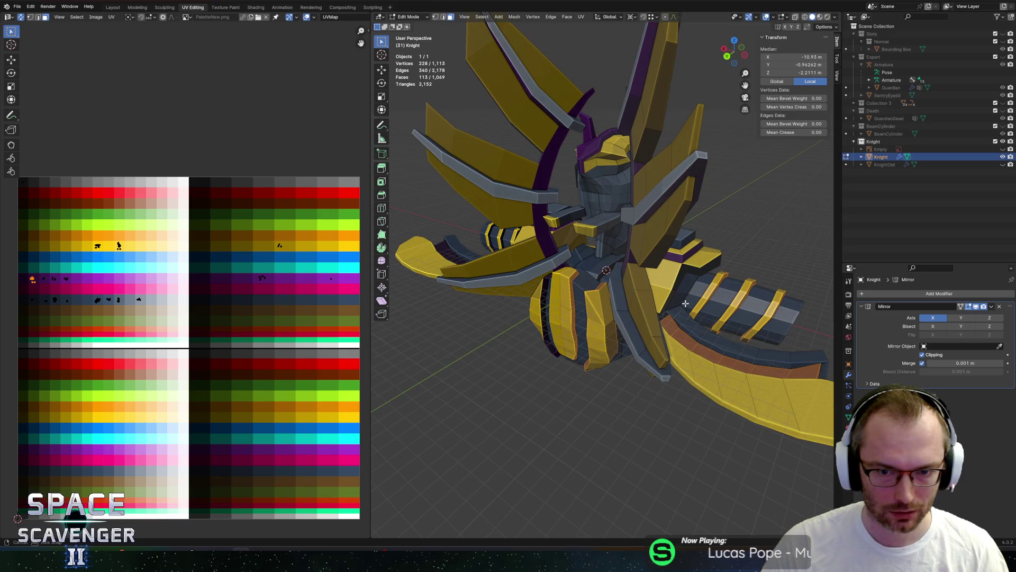
left_click(44, 280)
mouse_move(451, 237)
middle_mouse_down()
mouse_move(451, 218)
mouse_move(441, 216)
mouse_move(433, 244)
middle_mouse_up()
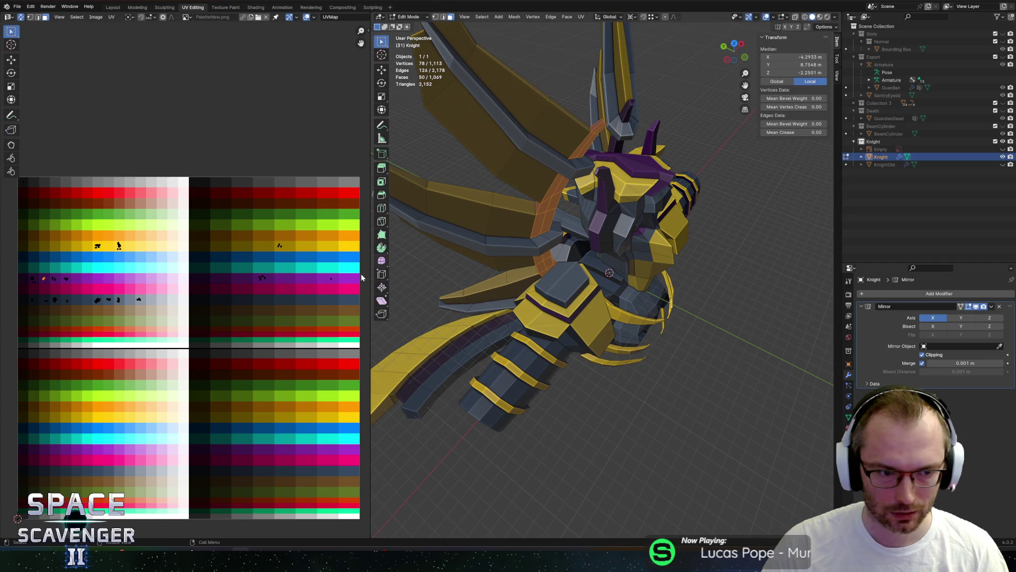
- Select the face loops along the Knight's upright wing blades
left_click(530, 151)
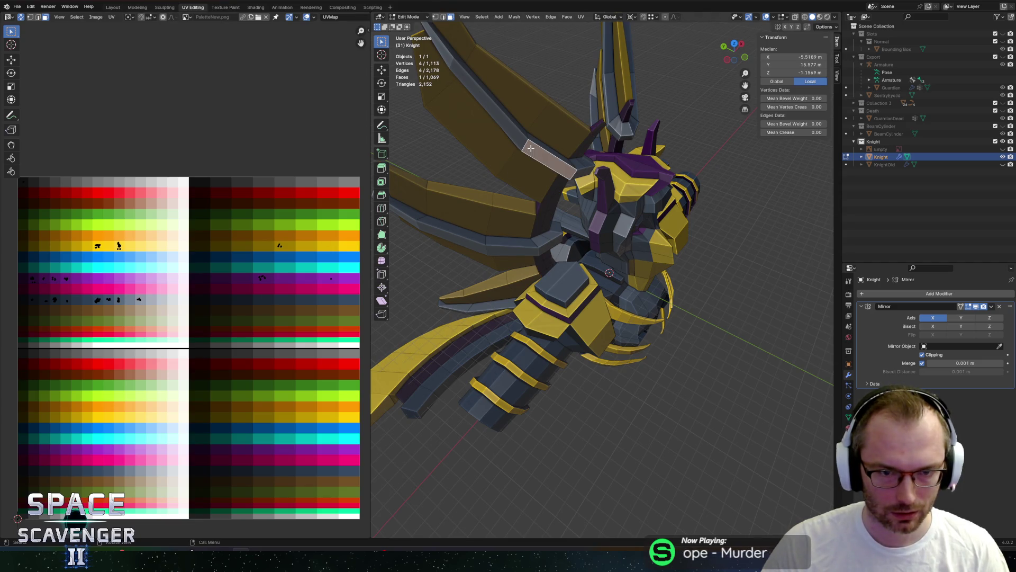
middle_click_drag(531, 148, 507, 182)
left_click(508, 211, "alt+shift")
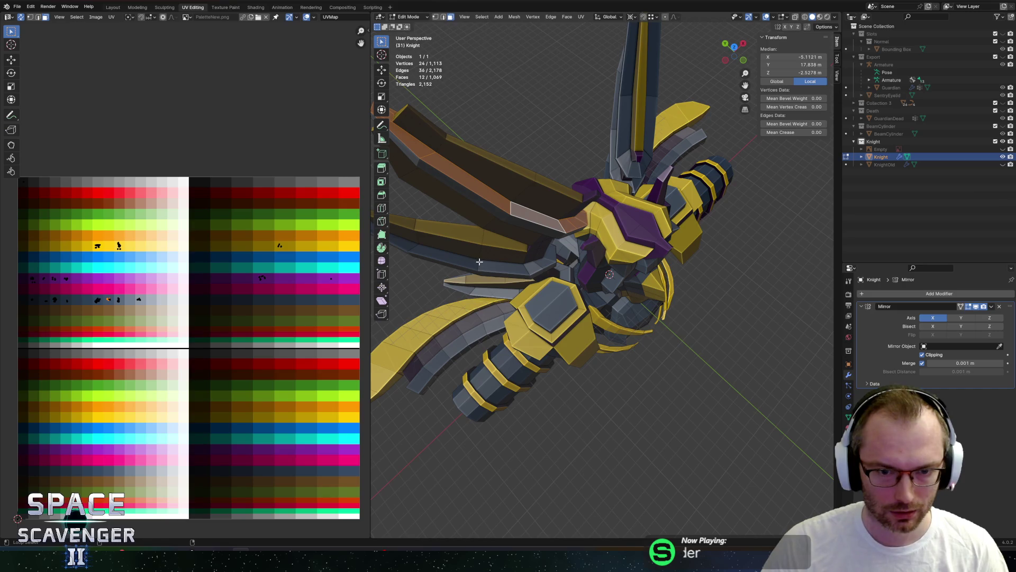
left_click(473, 272, "alt+shift")
mouse_move(481, 268)
middle_mouse_down()
mouse_move(470, 307)
mouse_move(512, 250)
middle_mouse_up()
left_click(471, 306, "alt+shift")
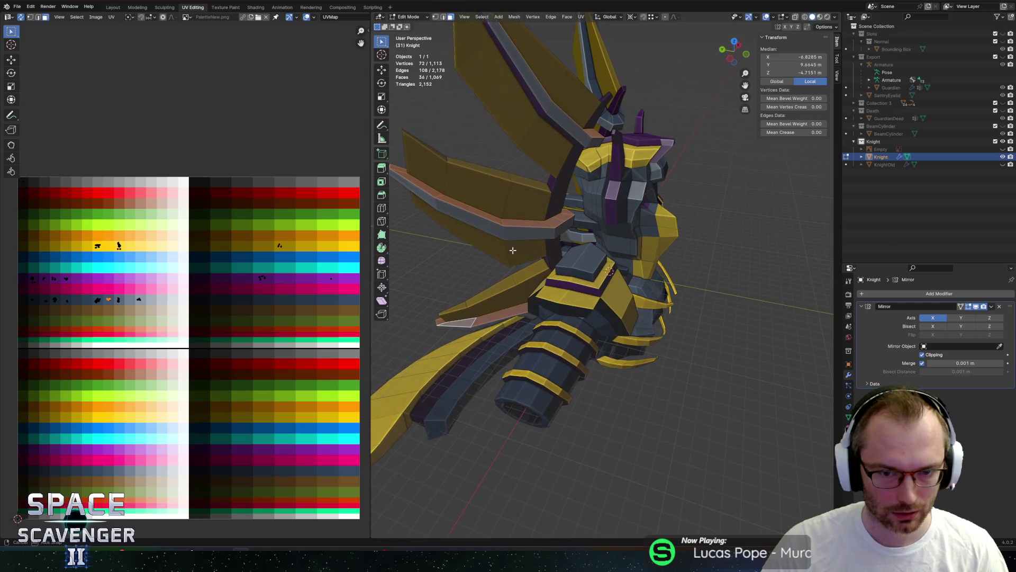
left_click(523, 232, "shift")
- Move the wing blade UVs vertically onto the purple palette row
scroll(133, 312, "up", 4)
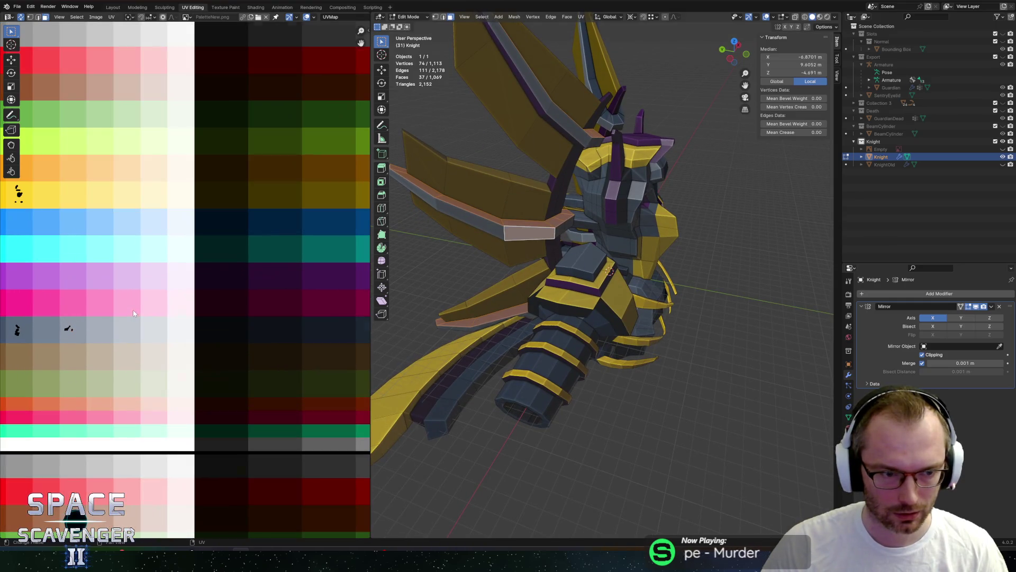
scroll(67, 330, "up", 5)
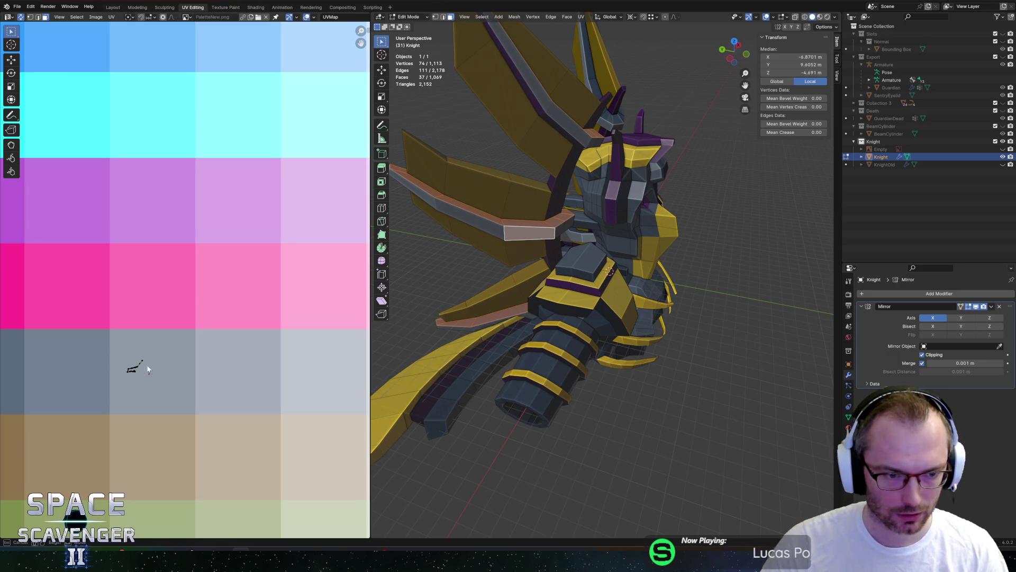
left_click_drag(164, 393, 148, 388)
scroll(474, 274, "down", 5)
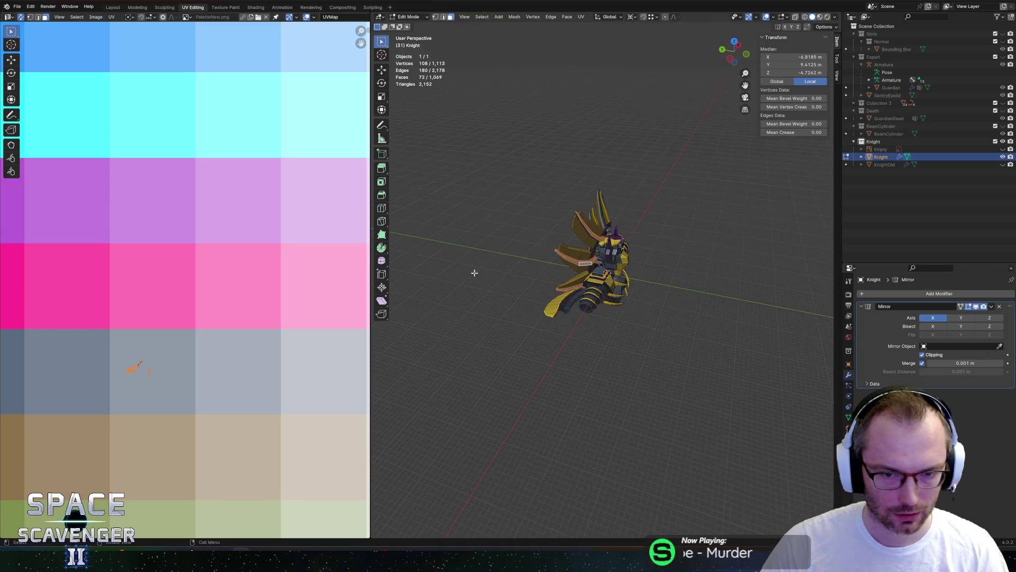
scroll(212, 291, "down", 8)
middle_click_drag(194, 280, 241, 295)
key("g")
key("y")
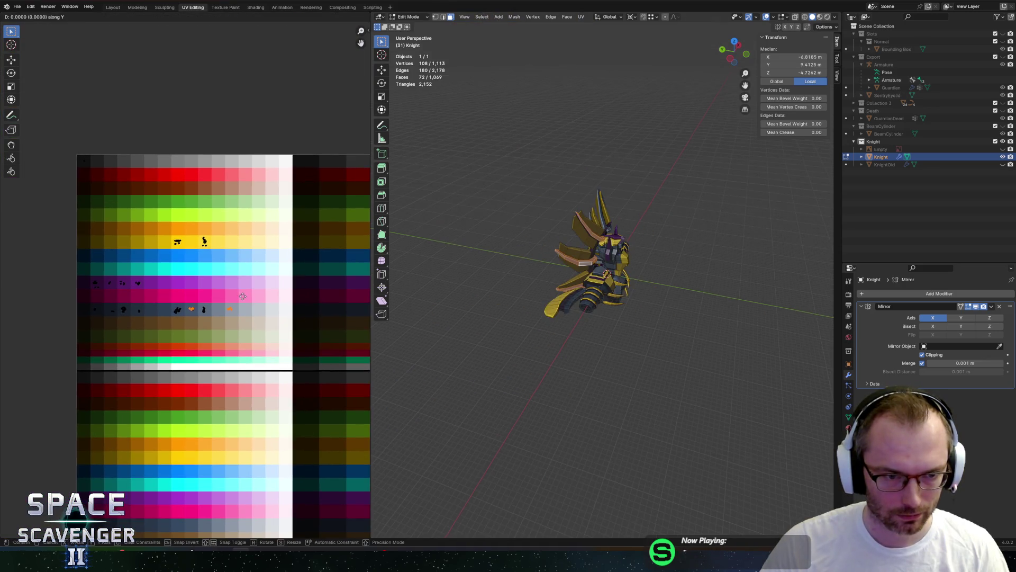
left_click(244, 274)
middle_click_drag(642, 215, 564, 215)
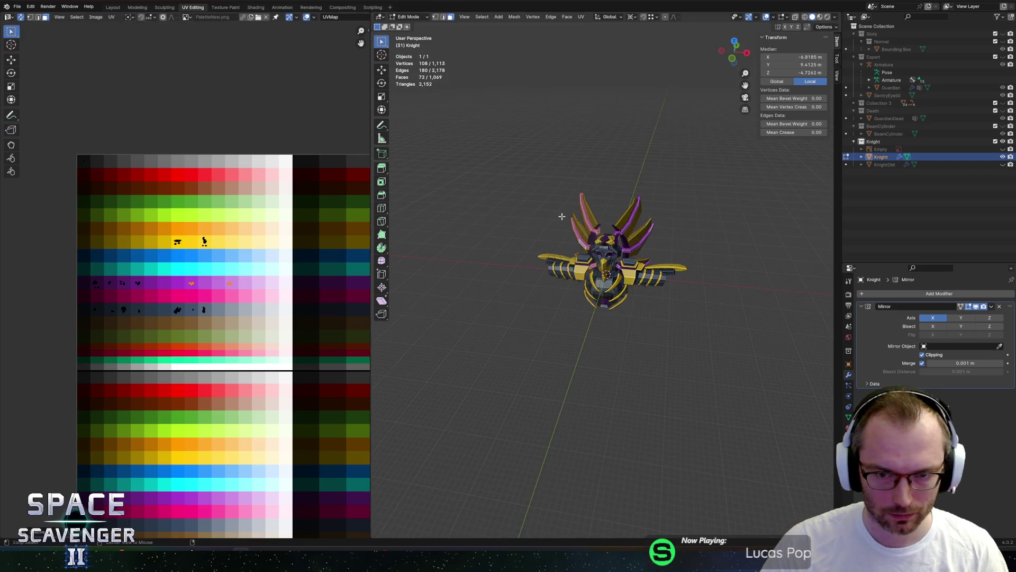
- Export the Knight as FBX and return to the running game
key("ctrl+shift+e")
left_click(759, 484)
key("alt+Tab")
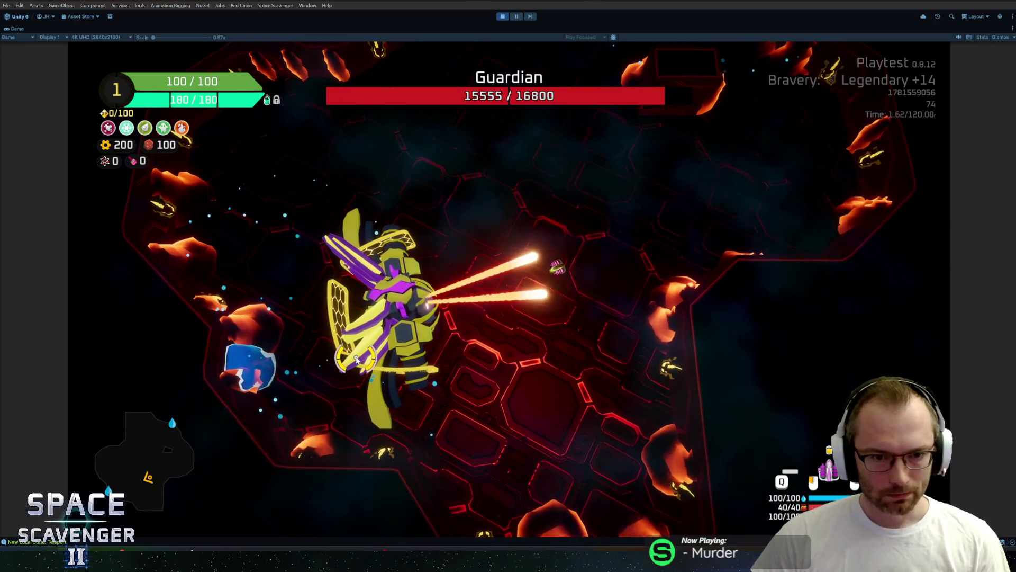
- Undo the last recolour in Blender and clear the Knight's mesh selection
key("alt+Tab")
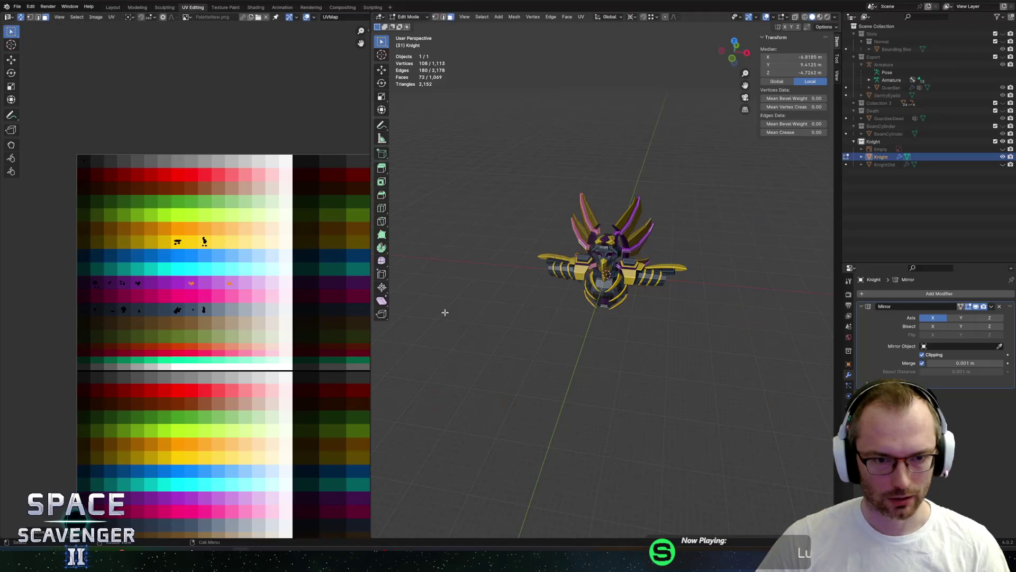
key("ctrl+z")
key("Tab")
key("Tab")
key("Tab")
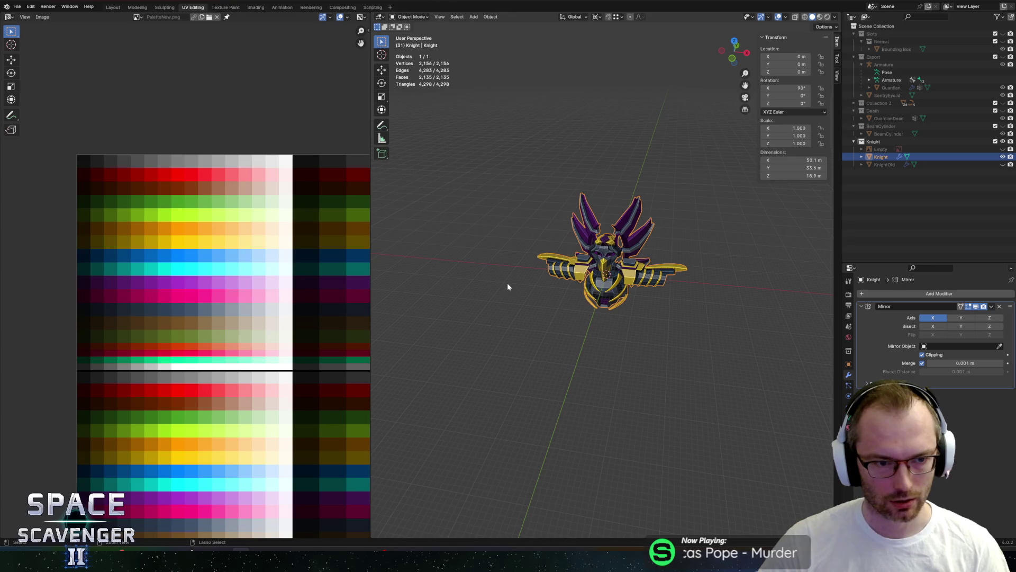
key("Tab")
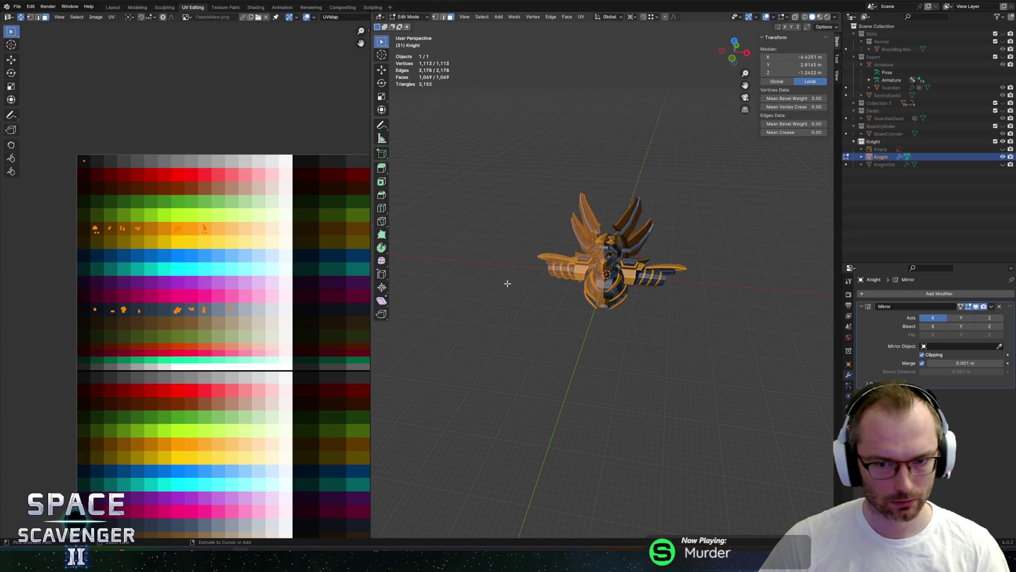
middle_click_drag(290, 286, 190, 269)
key("alt+a")
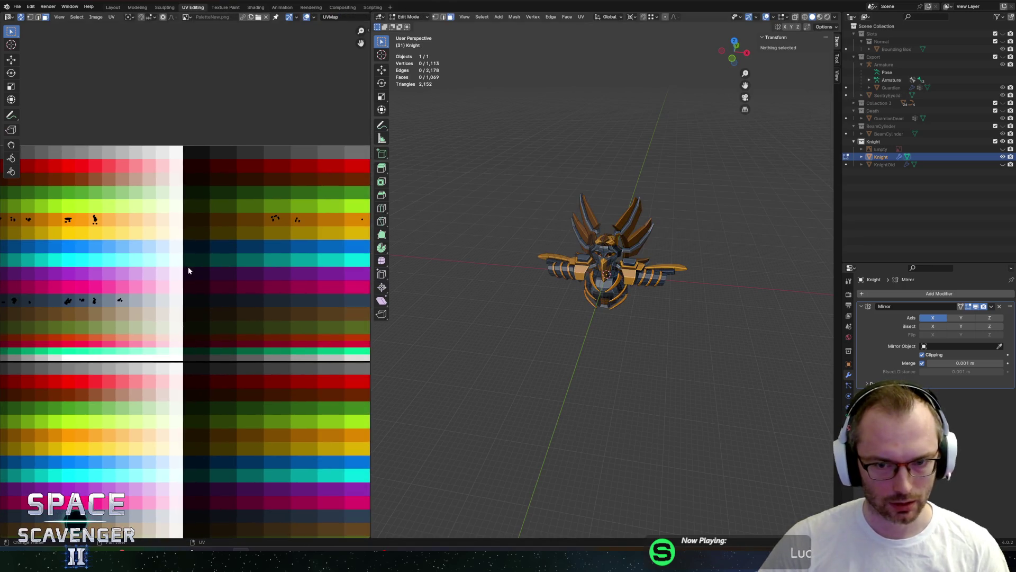
- Inspect the Knight, then pan the UV palette to reveal its second island
key("Tab")
mouse_move(542, 217)
middle_mouse_down()
mouse_move(643, 212)
mouse_move(542, 227)
middle_mouse_up()
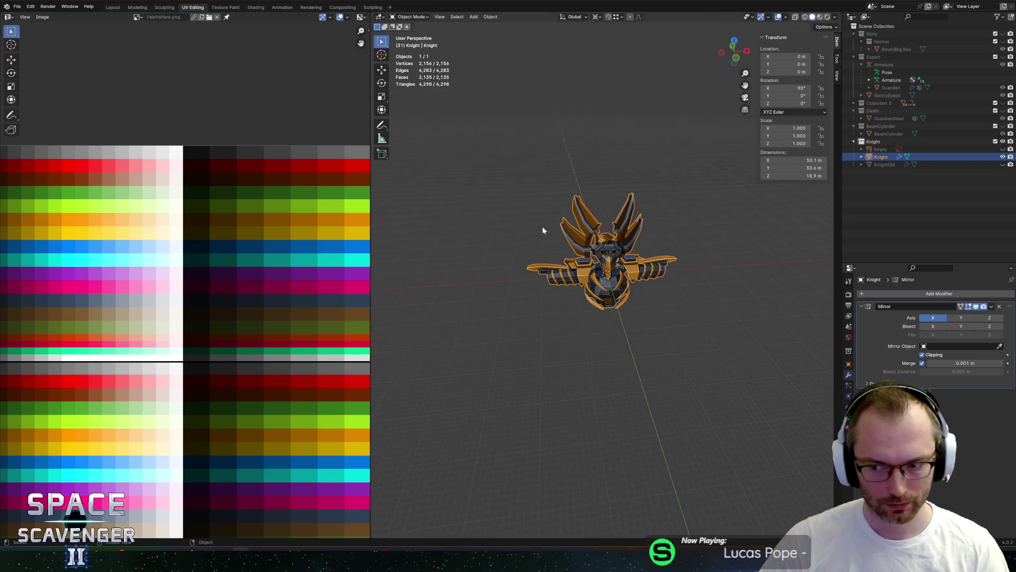
scroll(531, 231, "up", 3)
key("Tab")
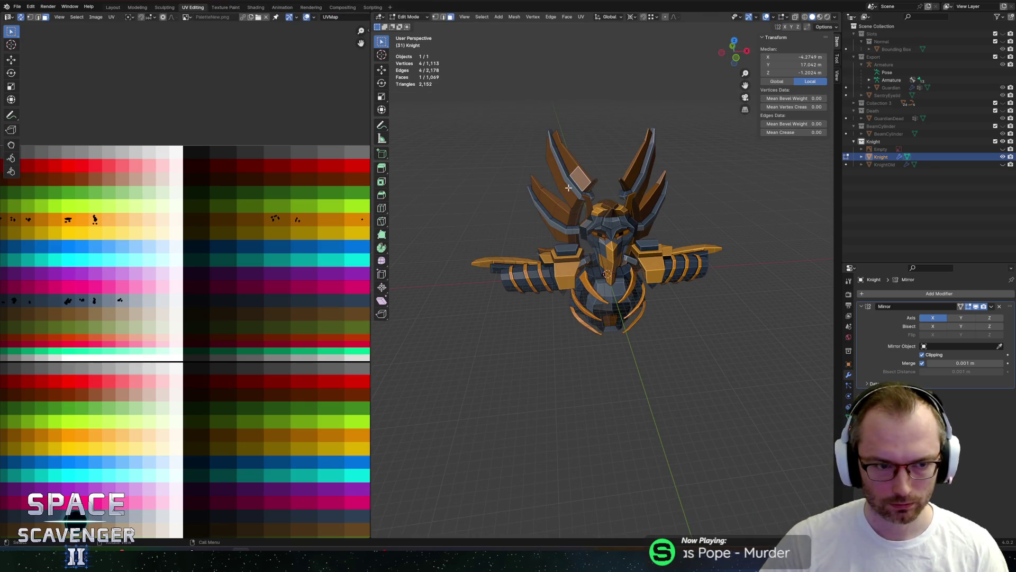
scroll(168, 260, "down", 1)
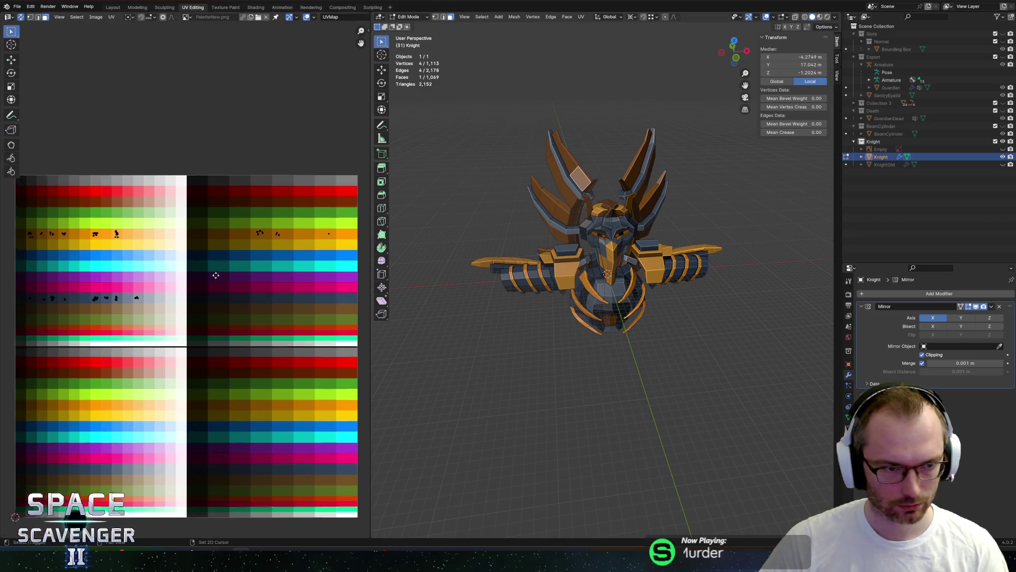
middle_click_drag(232, 260, 278, 289)
scroll(256, 249, "up", 8)
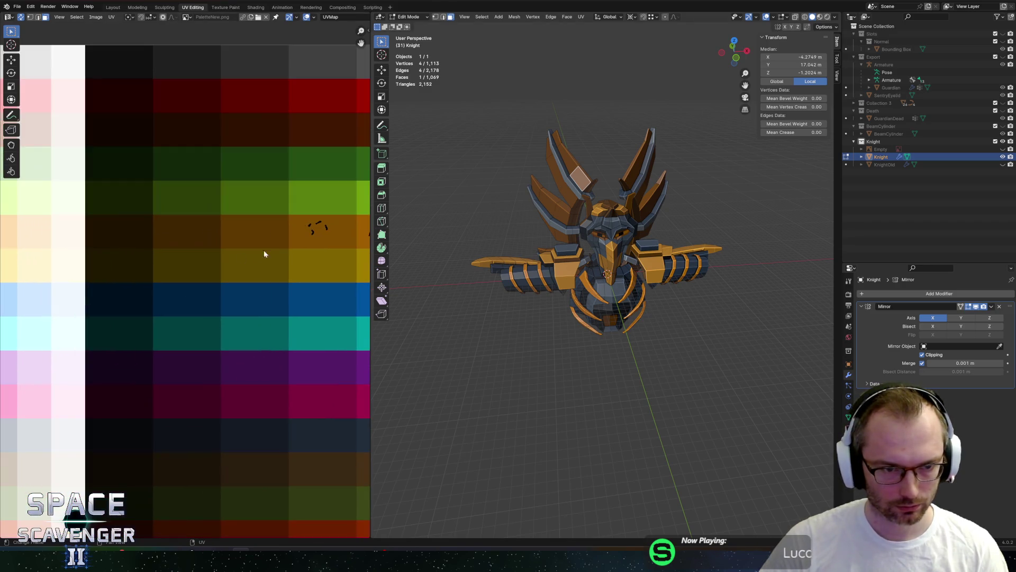
middle_click_drag(313, 229, 223, 221)
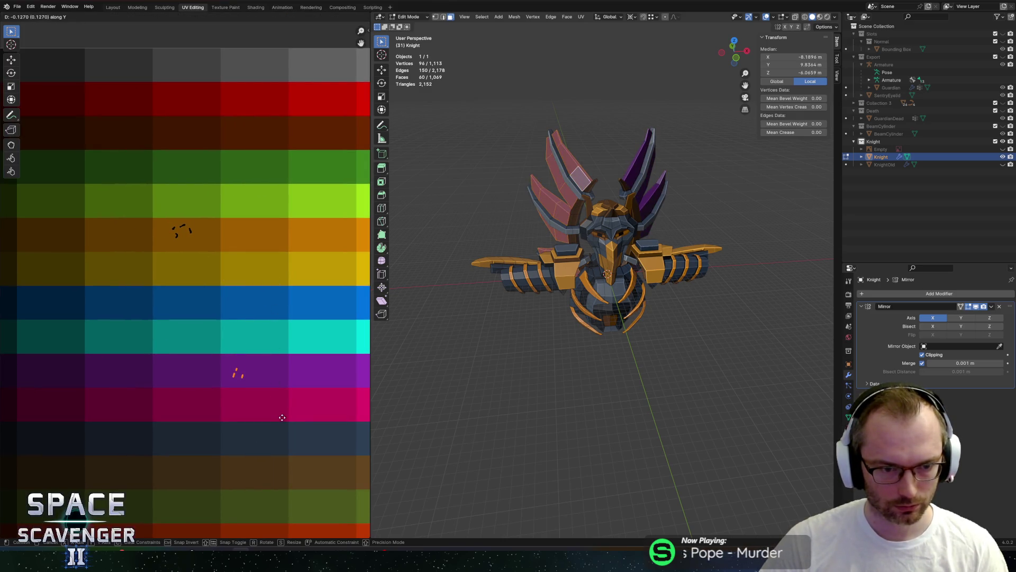
scroll(289, 399, "down", 3)
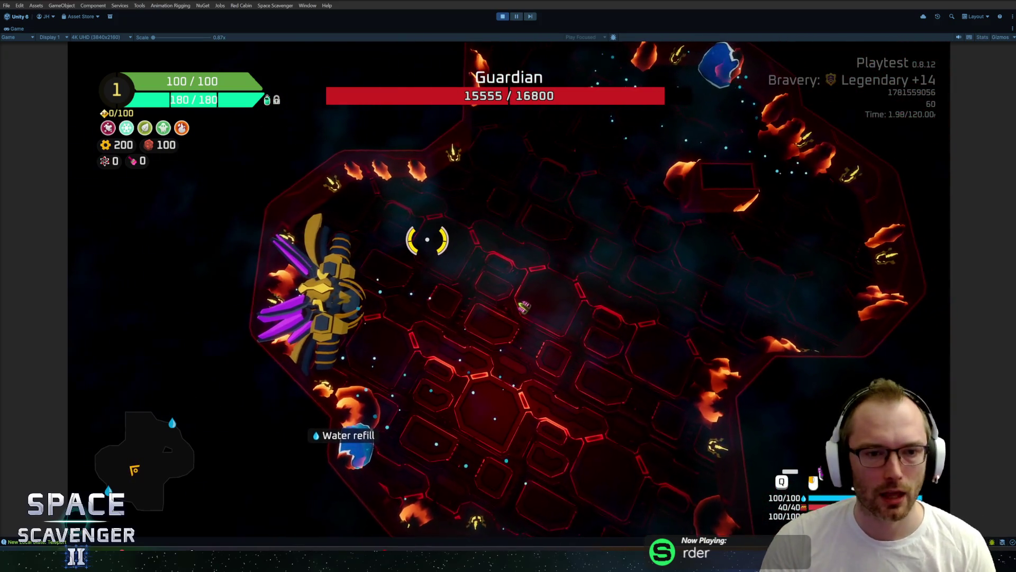
- Bring the EnemyGuardian Blender file forward, then return to the Guardian playtest
key("alt+Tab")
left_click(456, 195)
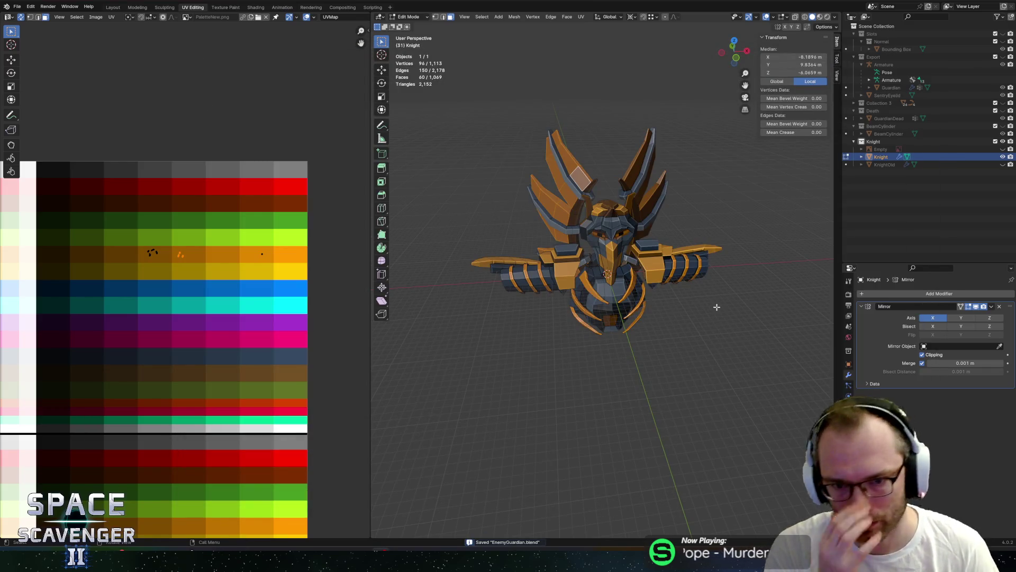
key("alt+Tab")
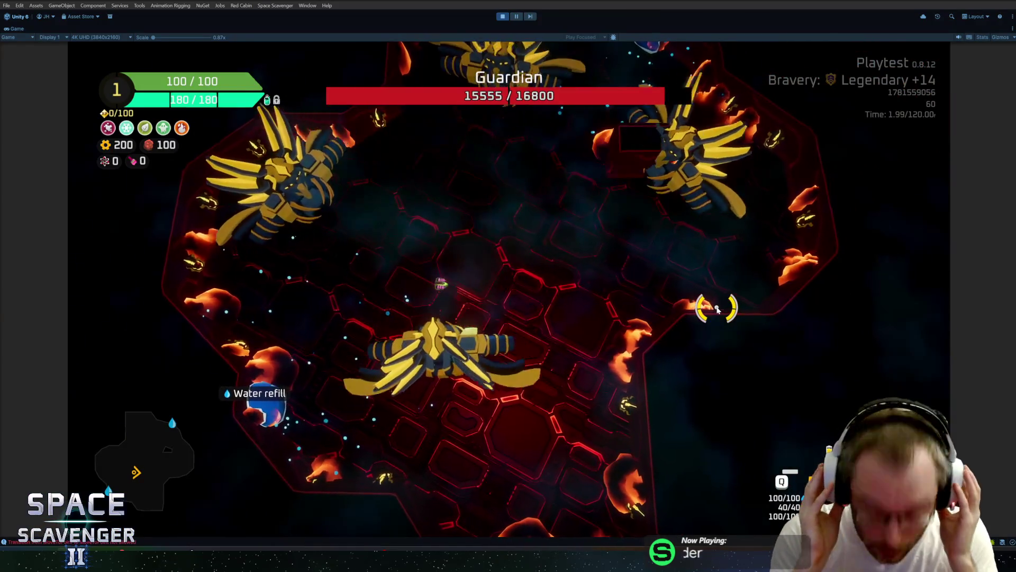
- Spawn a Beamer enemy with the 'spawn' console command
key("grave")
type("spa")
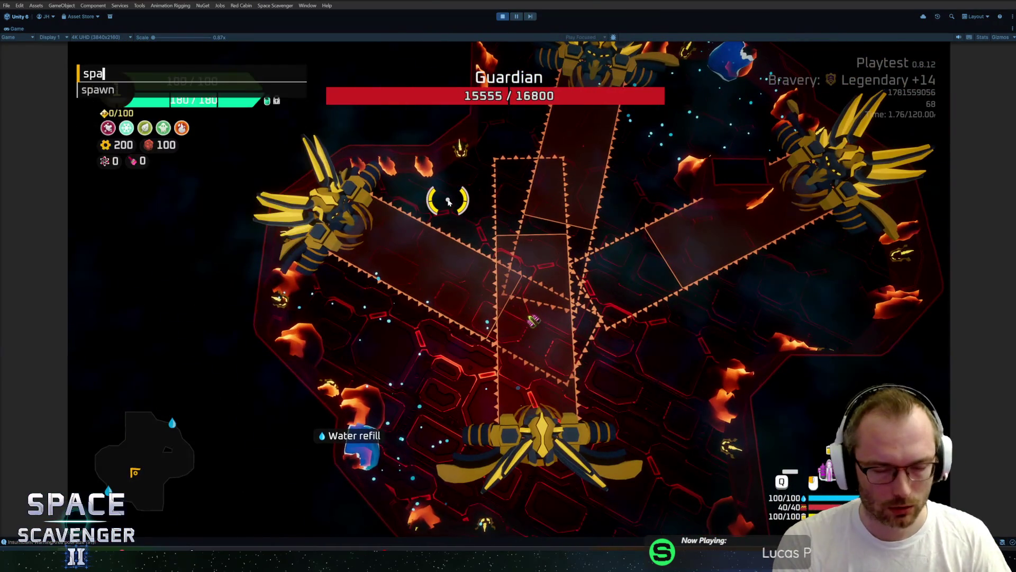
type("wn beamer")
key("Return")
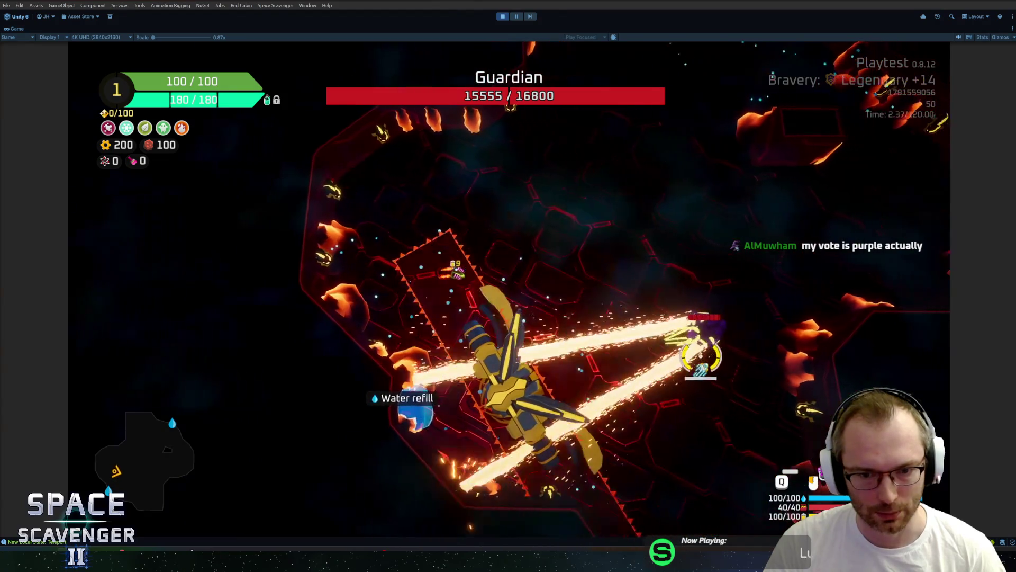
- Rerun 'ship stats addMult DamageOverall 10' from console history, then leave the game
key("grave")
type("spawn")
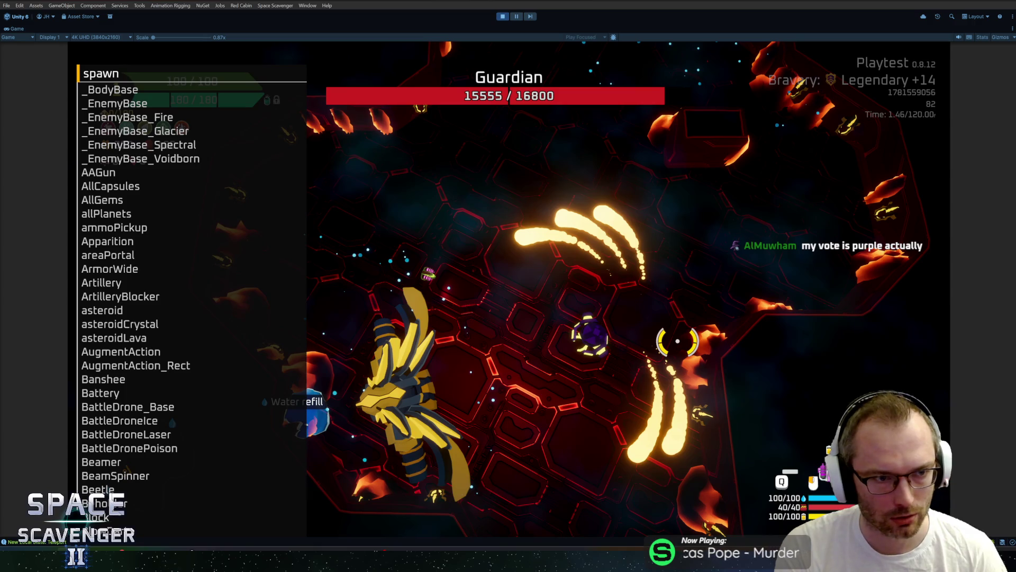
key("Up")
key("Up")
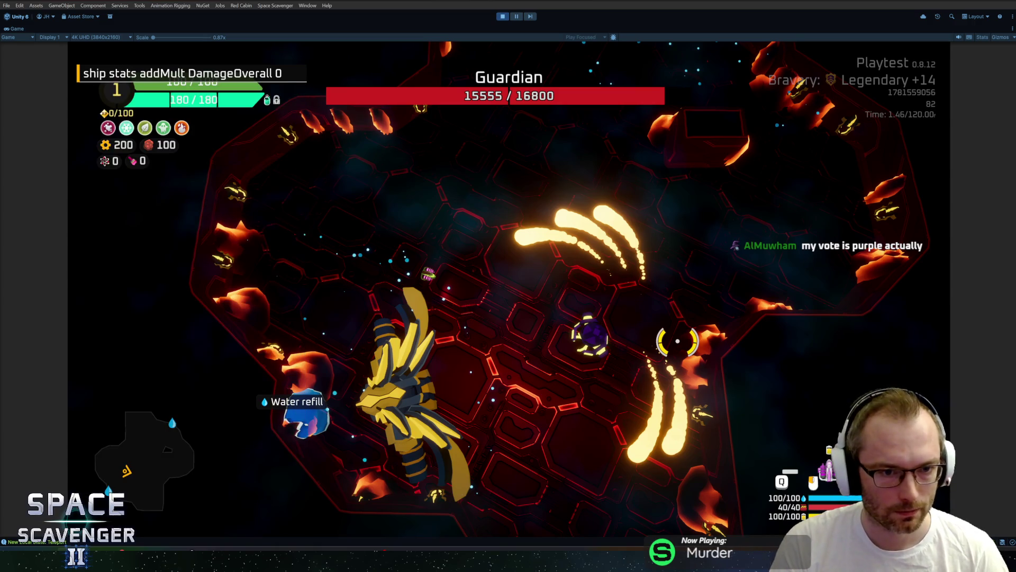
key("Return")
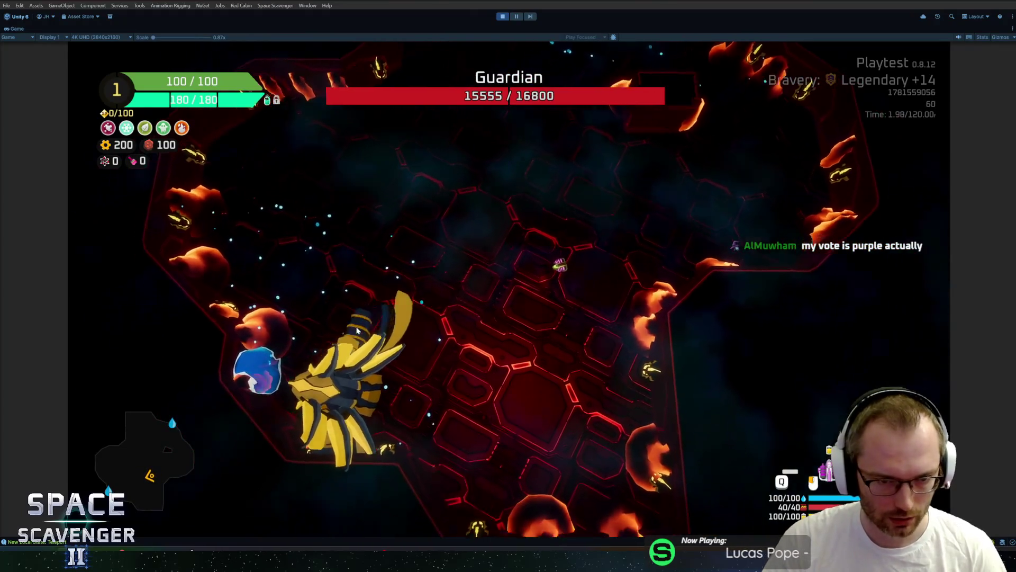
key("alt+Tab")
key("alt+Tab")
key("alt+Tab")
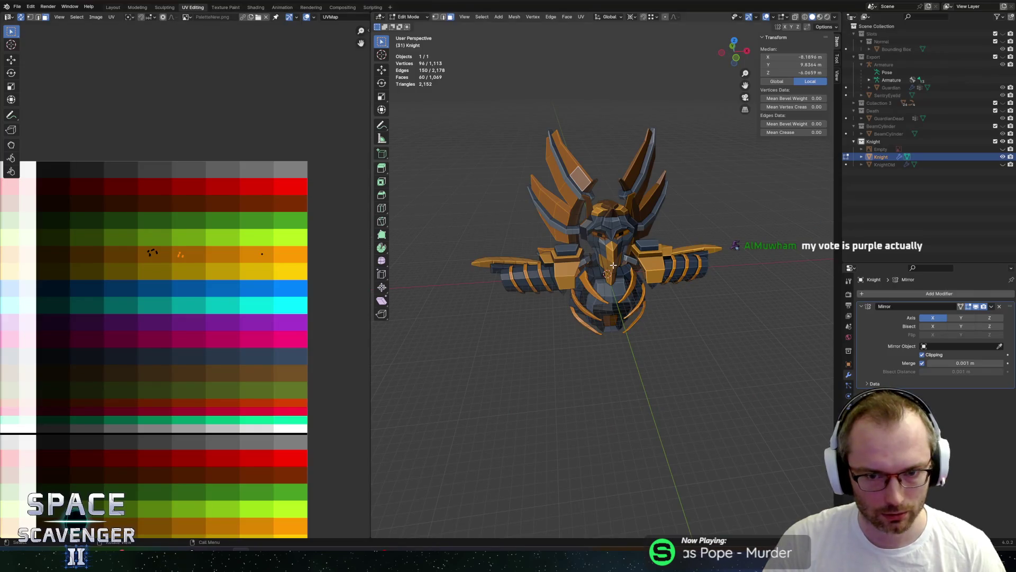
- Move the Knight's linked head and beak UVs onto the orange palette row
key("a")
scroll(159, 297, "down", 2)
middle_click_drag(159, 289, 274, 290)
middle_click_drag(155, 274, 68, 266)
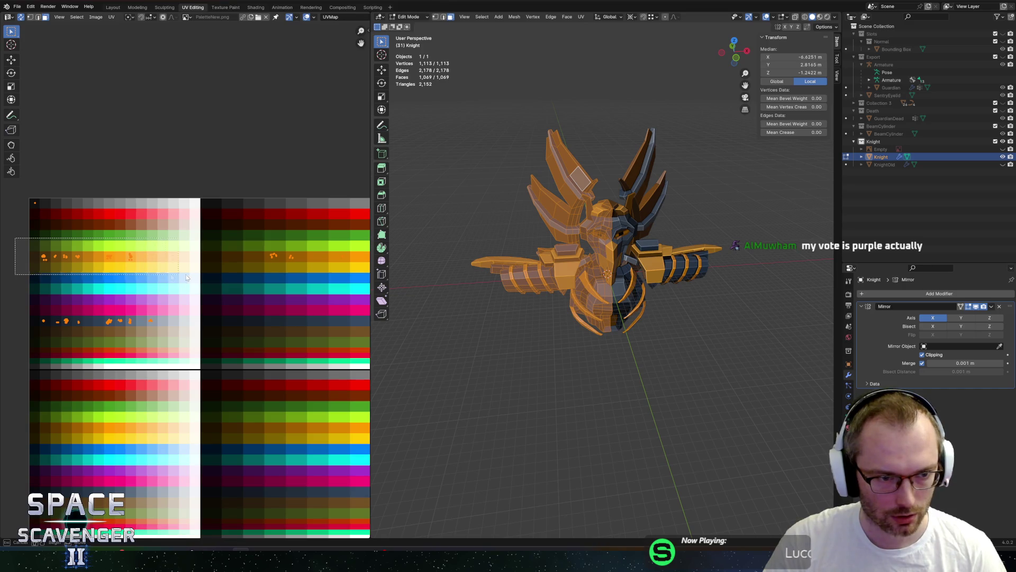
left_click_drag(182, 274, 182, 275)
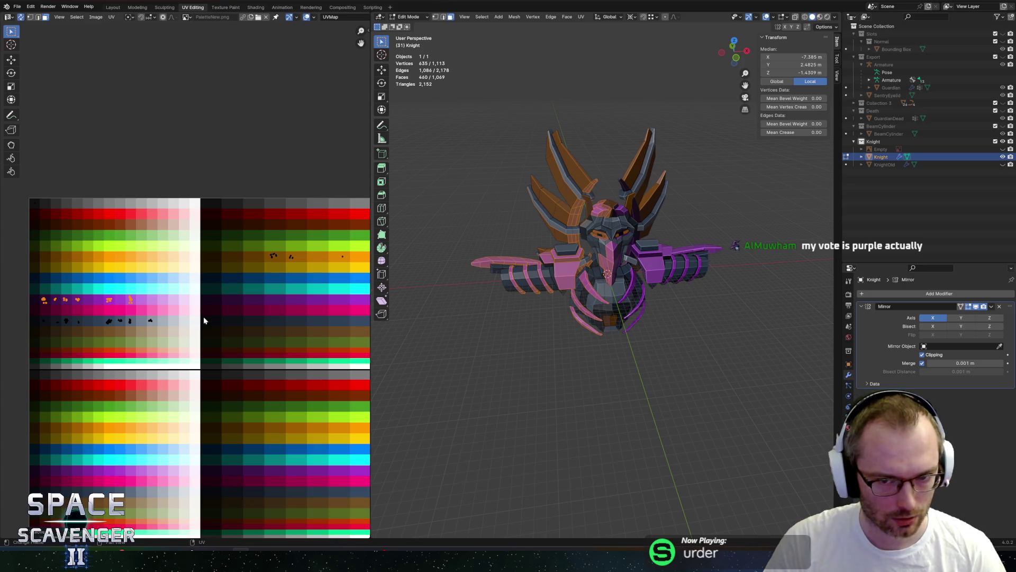
scroll(558, 251, "up", 8)
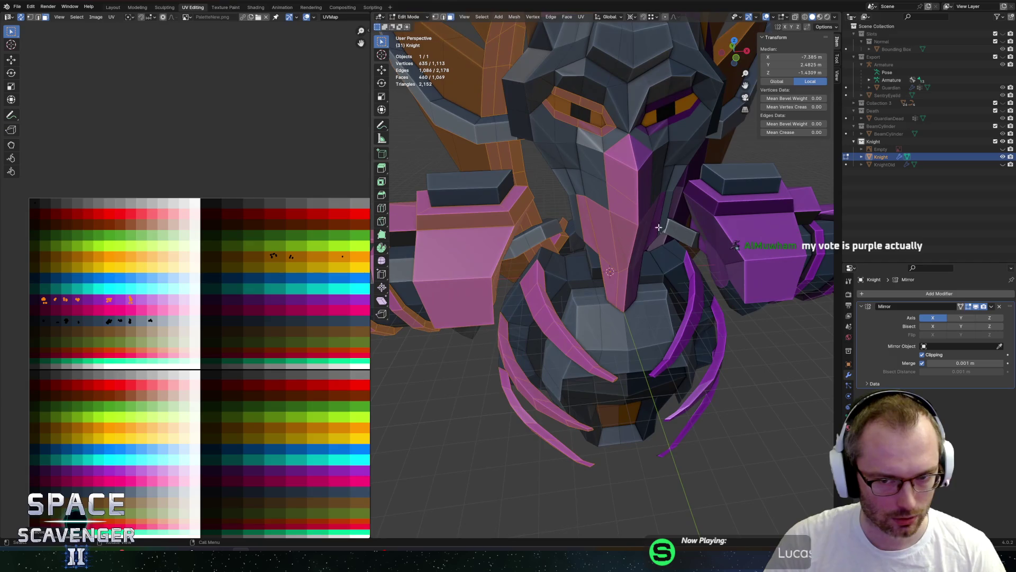
left_click(620, 160)
key("ctrl+l")
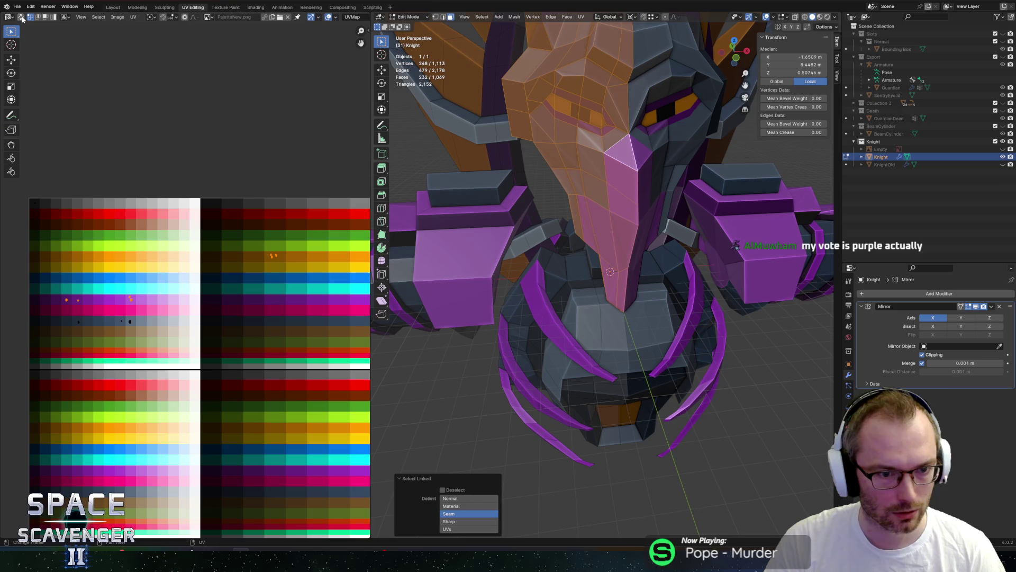
key("g")
key("y")
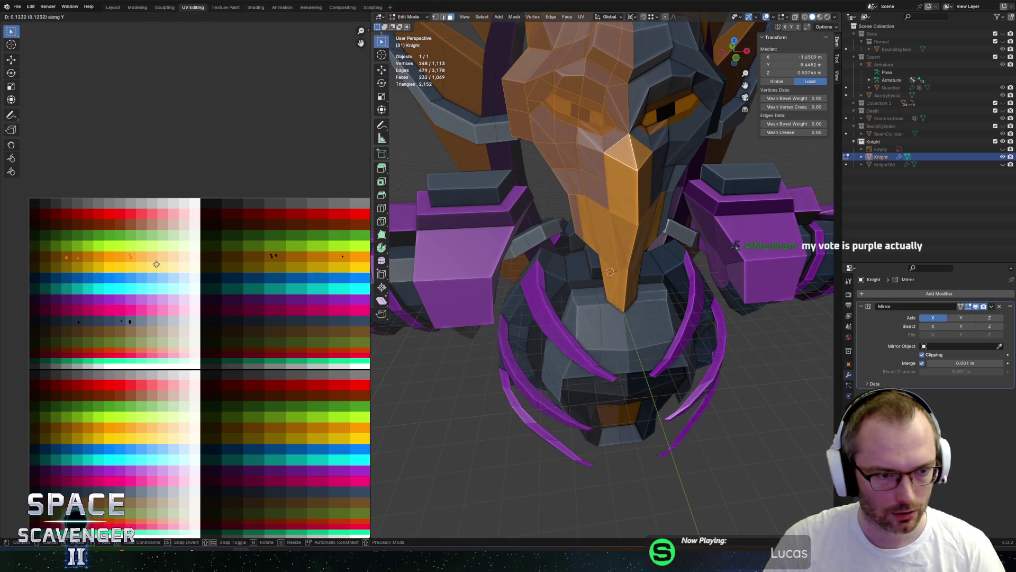
- Export the recoloured Knight as FBX and switch windows
key("Tab")
scroll(420, 277, "down", 5)
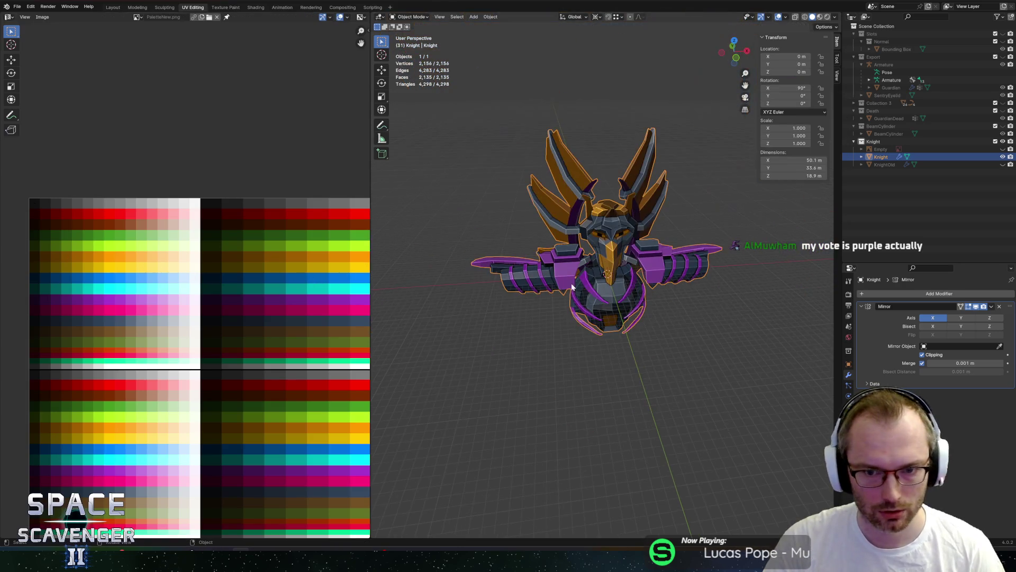
key("ctrl+e")
left_click(760, 484)
key("alt+Tab")
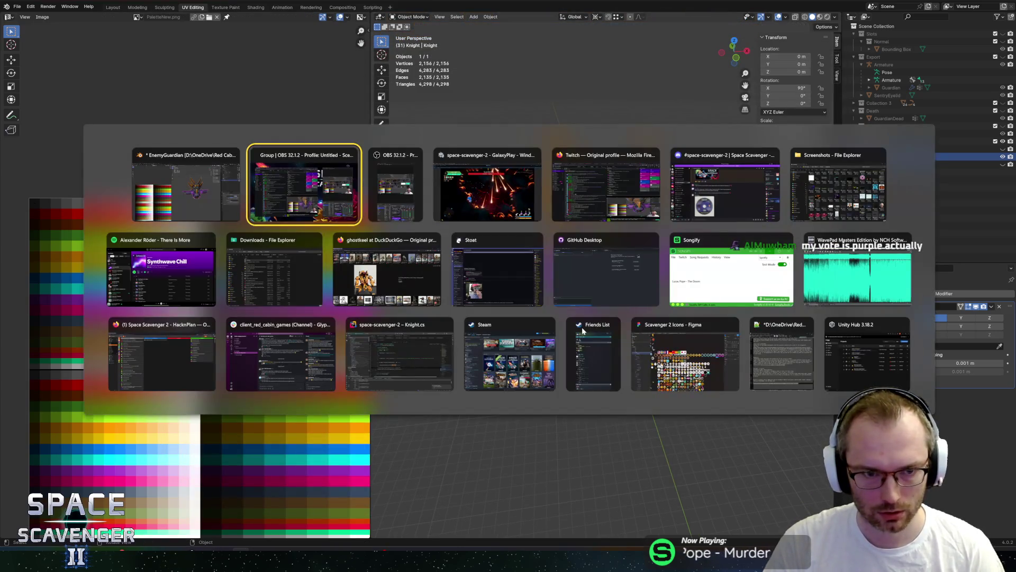
- Slide the Knight's purple-row UVs horizontally onto a different purple shade on the palette
key("alt+Tab")
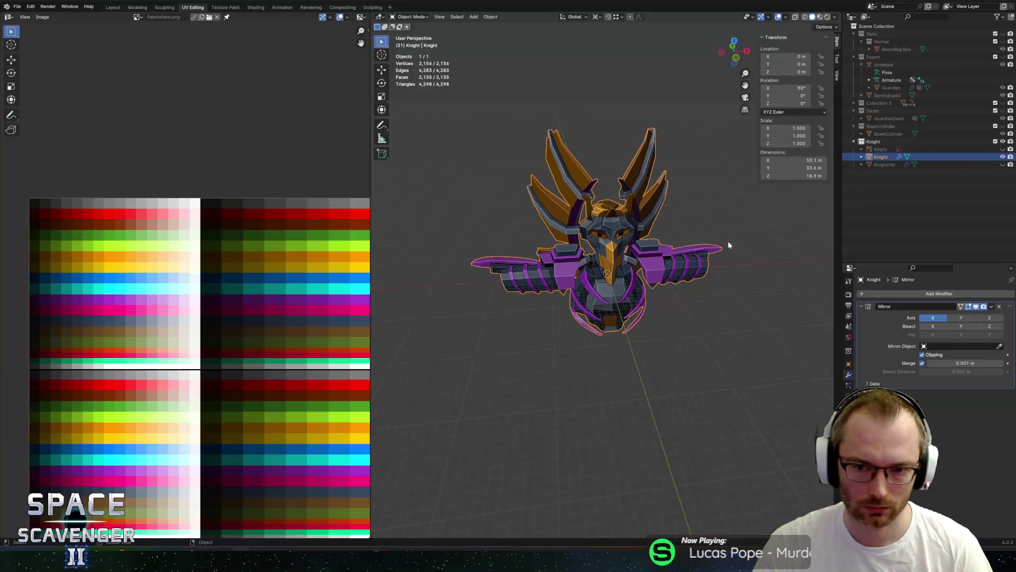
key("Tab")
key("a")
scroll(203, 268, "up", 2)
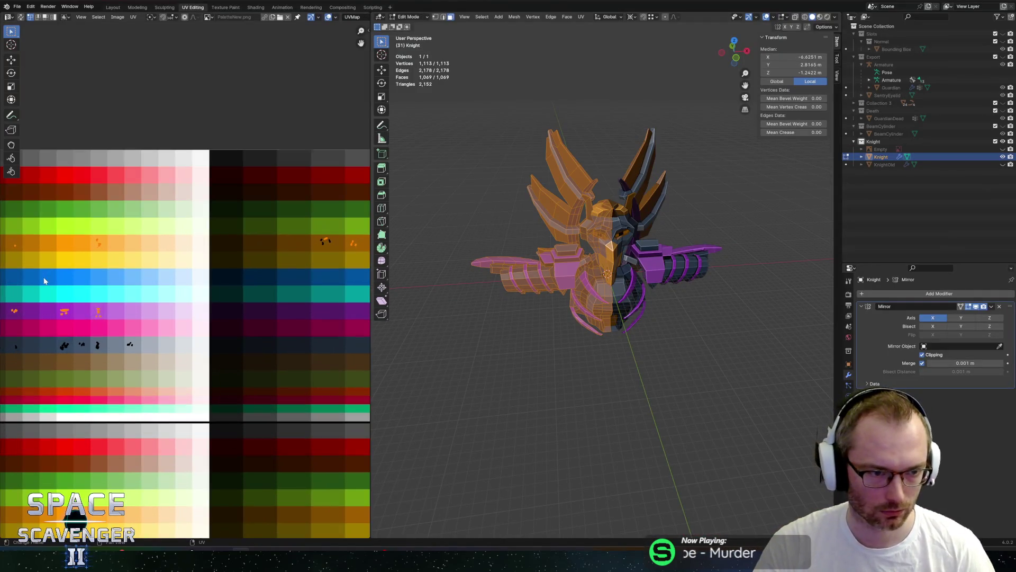
key("b")
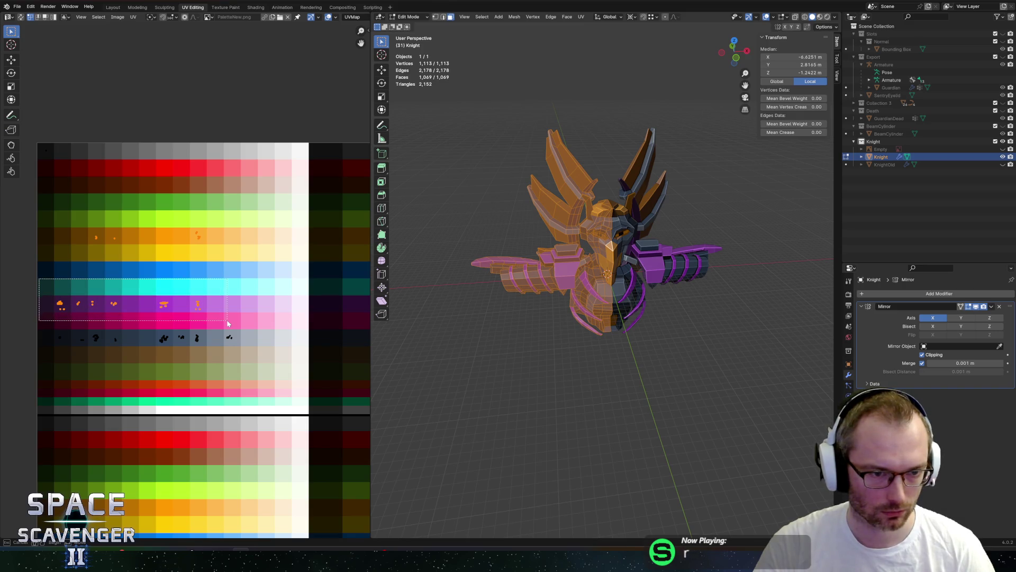
left_click_drag(121, 313, 124, 310)
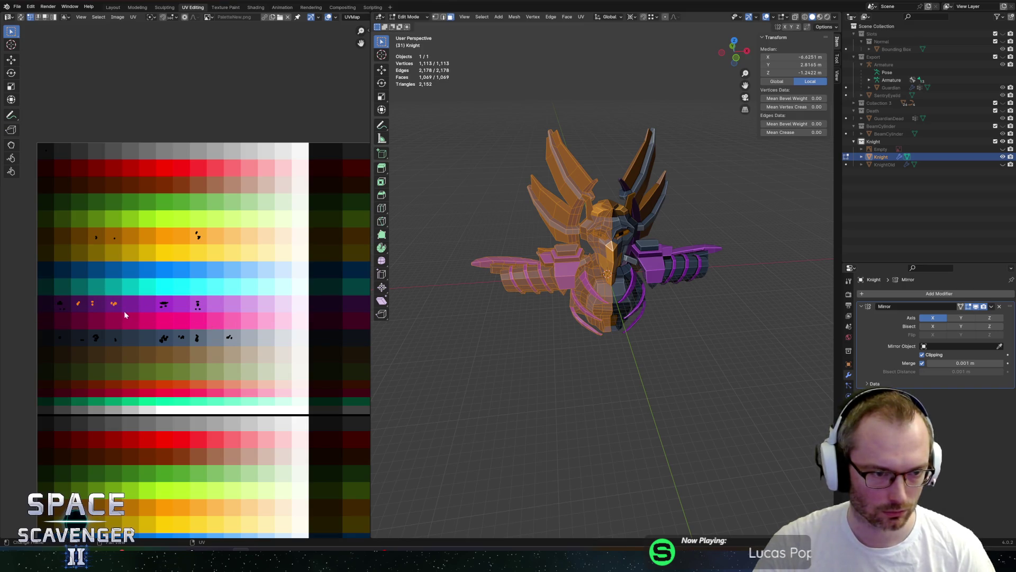
key("g")
key("x")
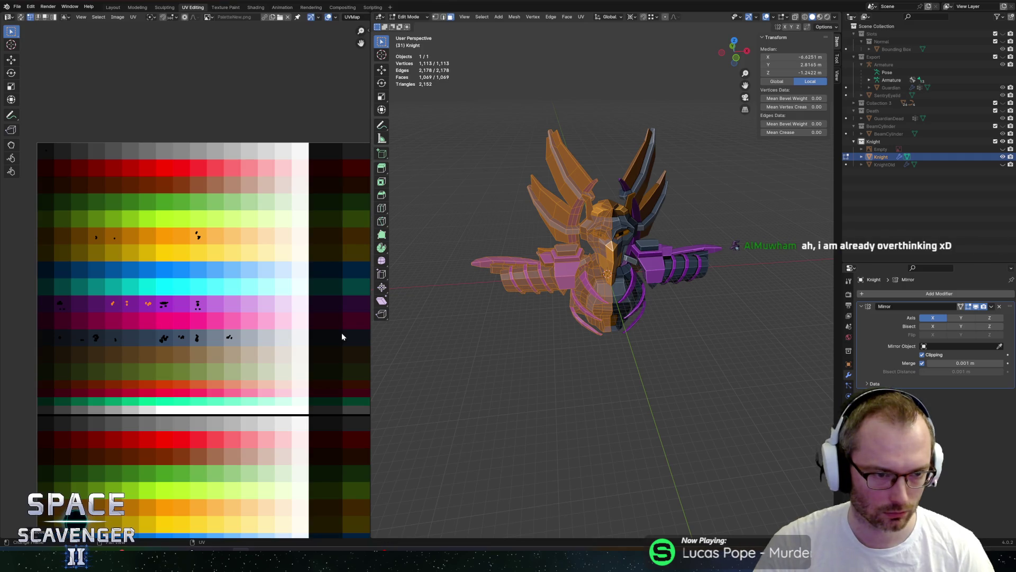
- Re-export the model as Knight.fbx and view the updated Knight in the running Unity game
key("q")
left_click(368, 329)
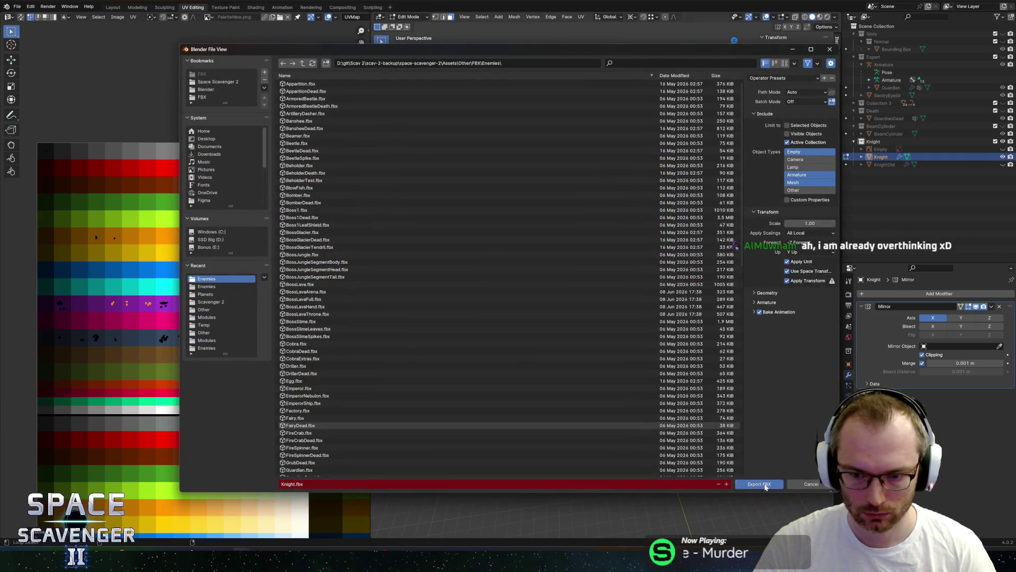
left_click(765, 484)
key("alt+Tab")
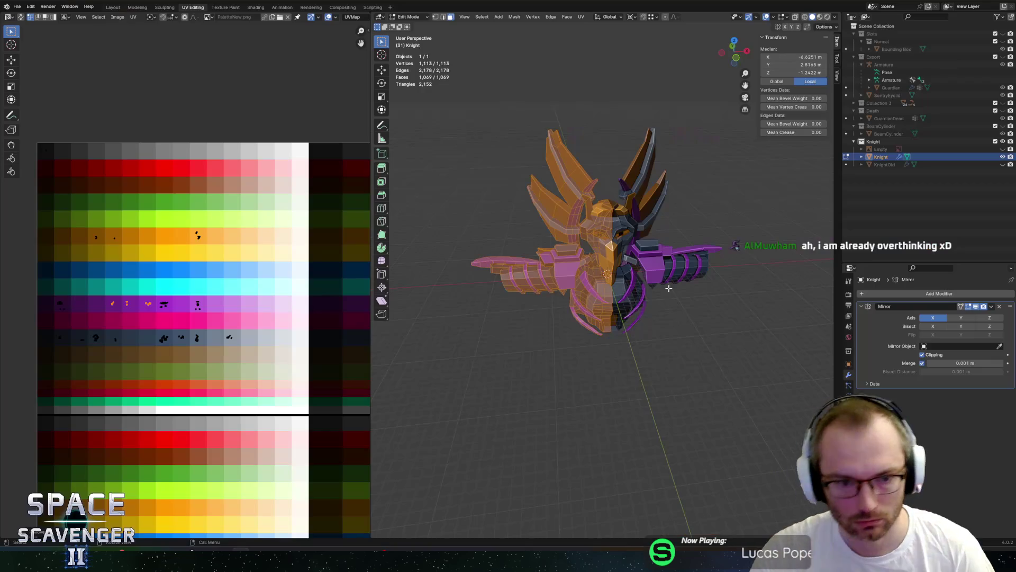
scroll(602, 209, "up", 4)
mouse_move(602, 209)
middle_mouse_down()
mouse_move(592, 254)
mouse_move(605, 308)
mouse_move(584, 302)
mouse_move(680, 307)
mouse_move(519, 287)
mouse_move(340, 293)
middle_mouse_up()
- Fight the Guardian boss to check the recoloured Knight, then switch back to Blender
left_click(605, 308)
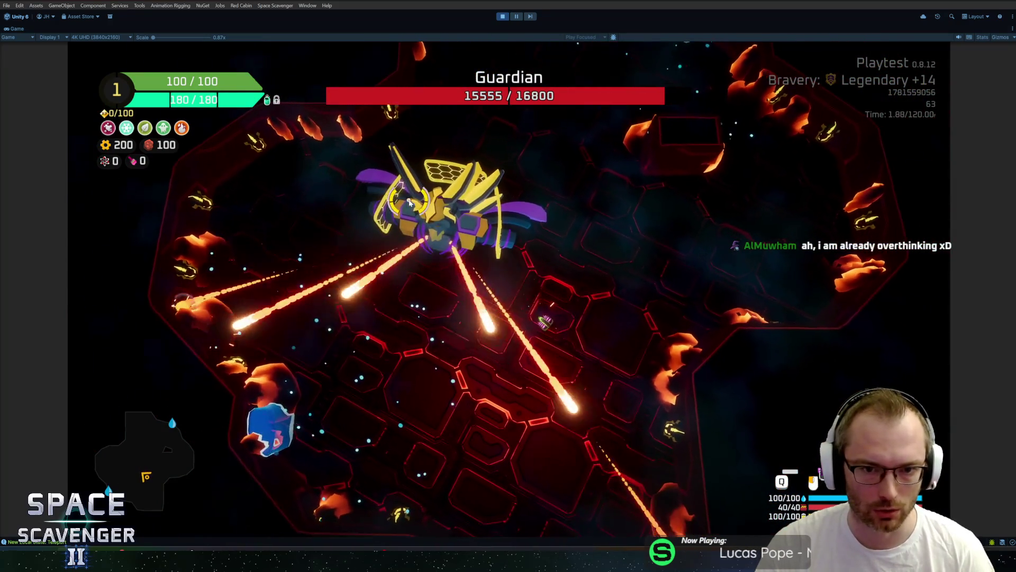
key("alt+Tab")
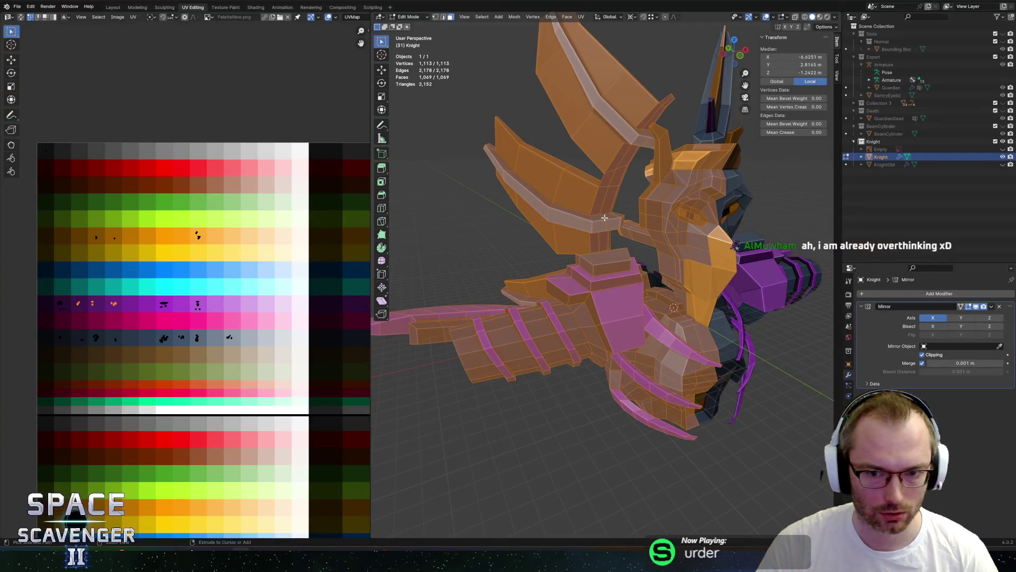
- Select the Knight's connected parts and move their UVs so orange dominates with purple accents
left_click(616, 231)
key("l")
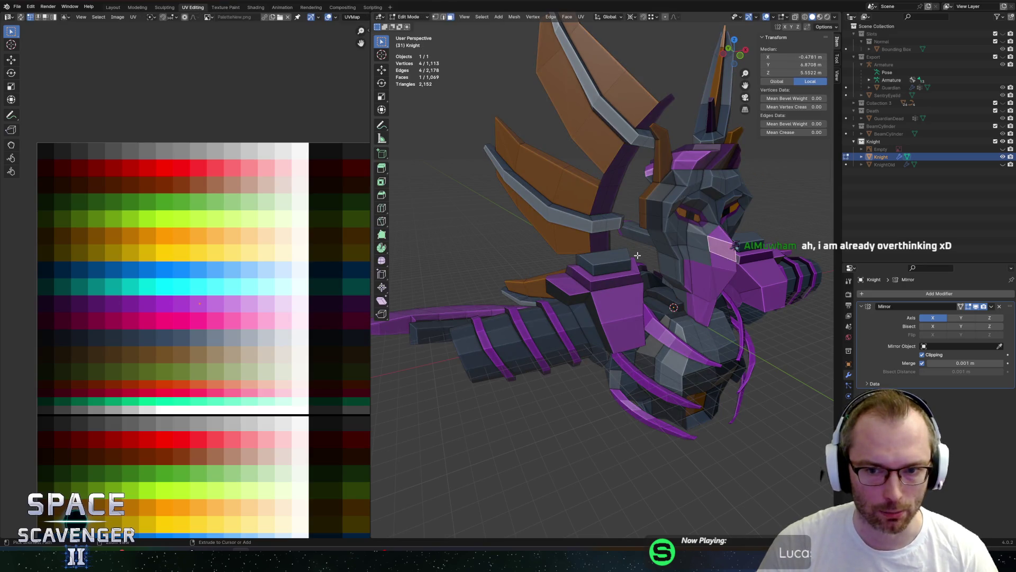
key("a")
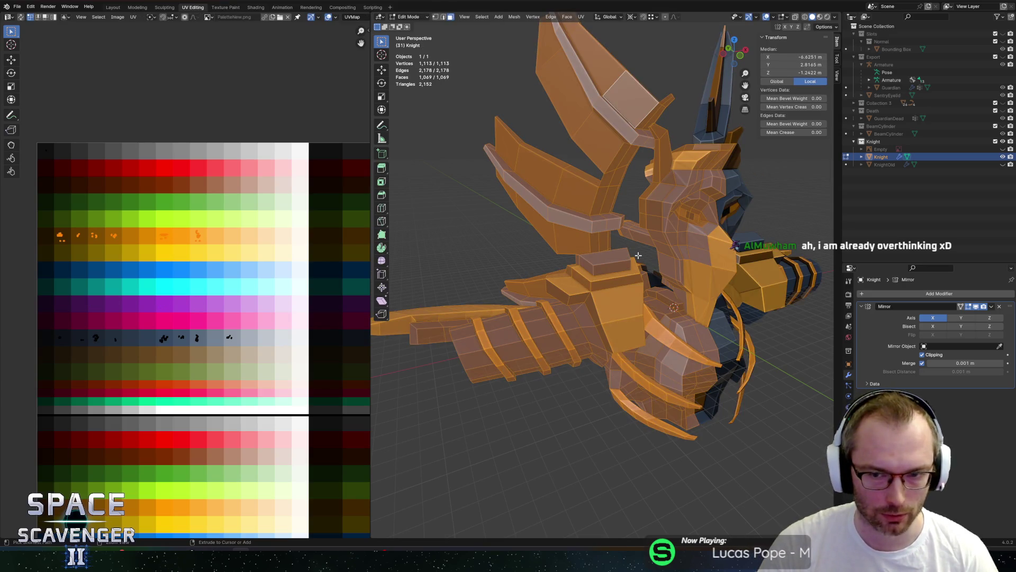
left_click(638, 255)
key("l")
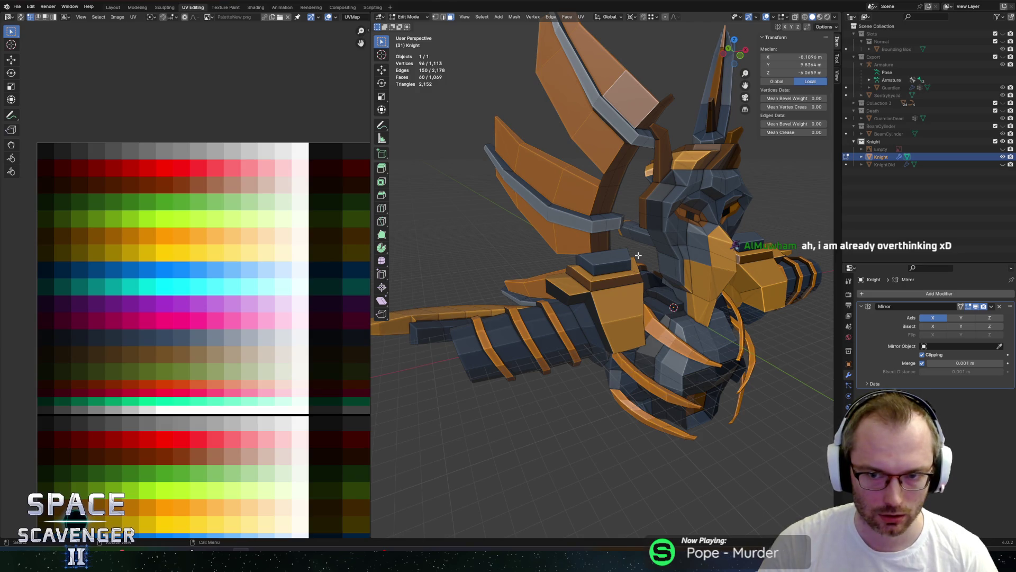
key("a")
scroll(639, 255, "down", 3)
middle_click_drag(638, 255, 619, 249)
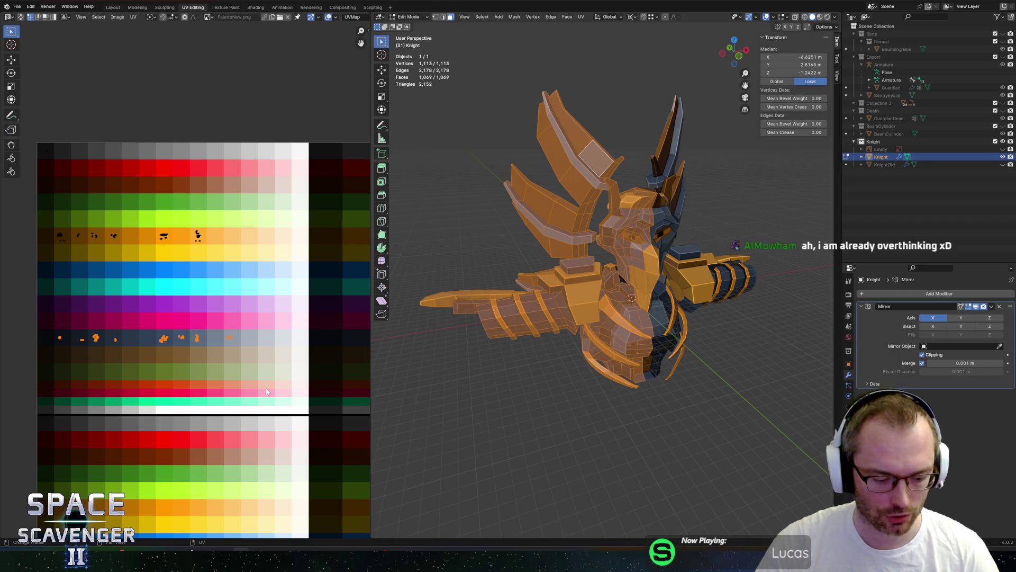
- Return to Object Mode, re-export Knight.fbx and check the purple-and-gold Guardian in Unity
key("Escape")
key("Tab")
mouse_move(704, 370)
middle_mouse_down()
mouse_move(724, 348)
mouse_move(679, 289)
mouse_move(691, 302)
middle_mouse_up()
key("ctrl+shift+e")
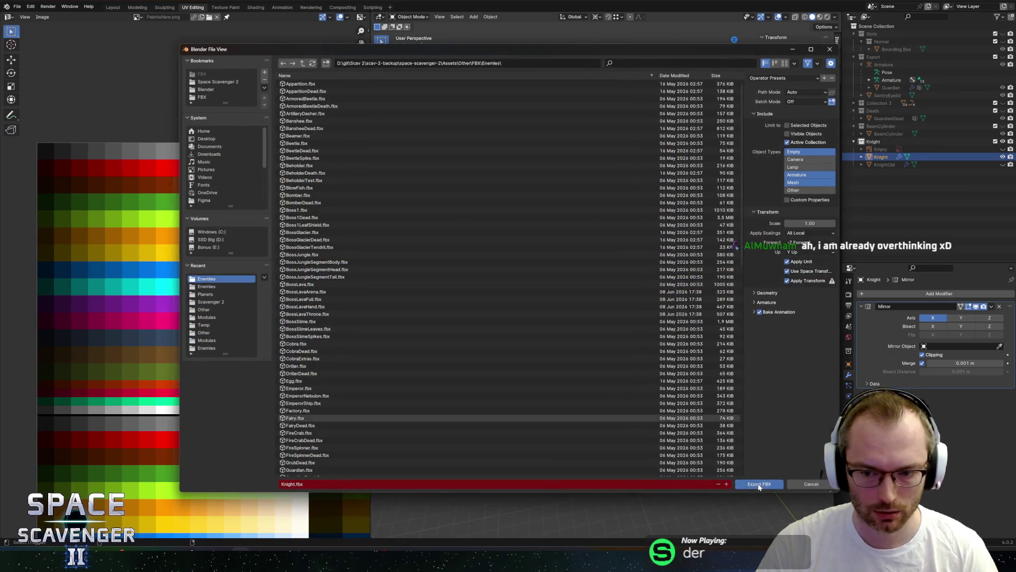
left_click(759, 485)
key("alt+Tab")
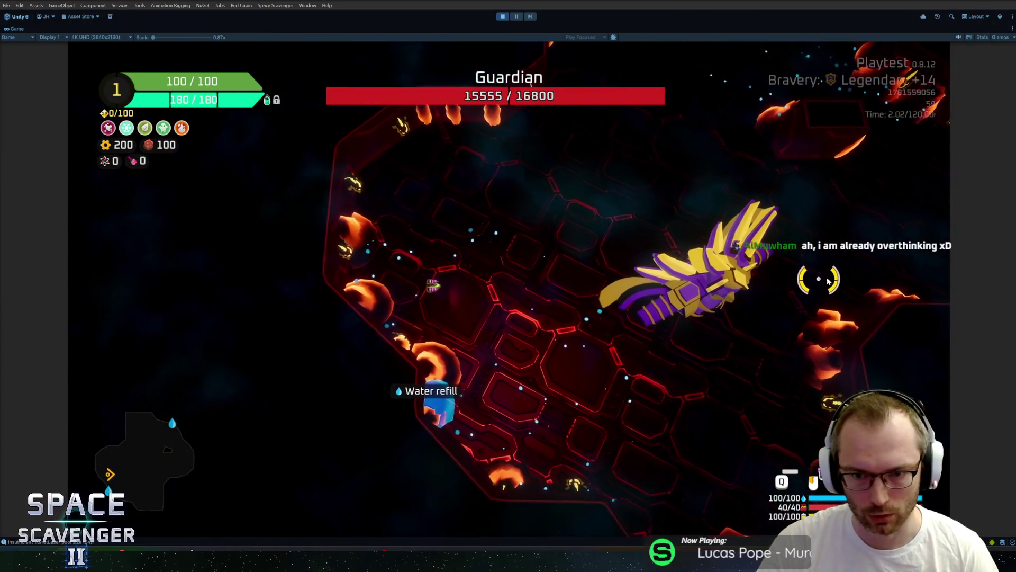
key("alt+Tab")
key("Tab")
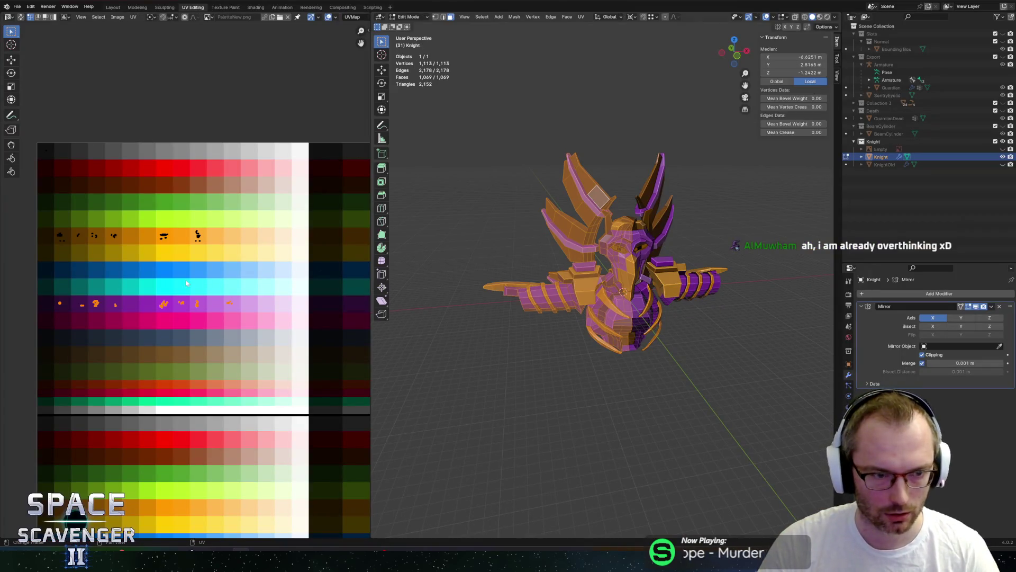
- Preview the colours, then select the Knight's connected chest region and darken its purple
scroll(177, 287, "up", 2)
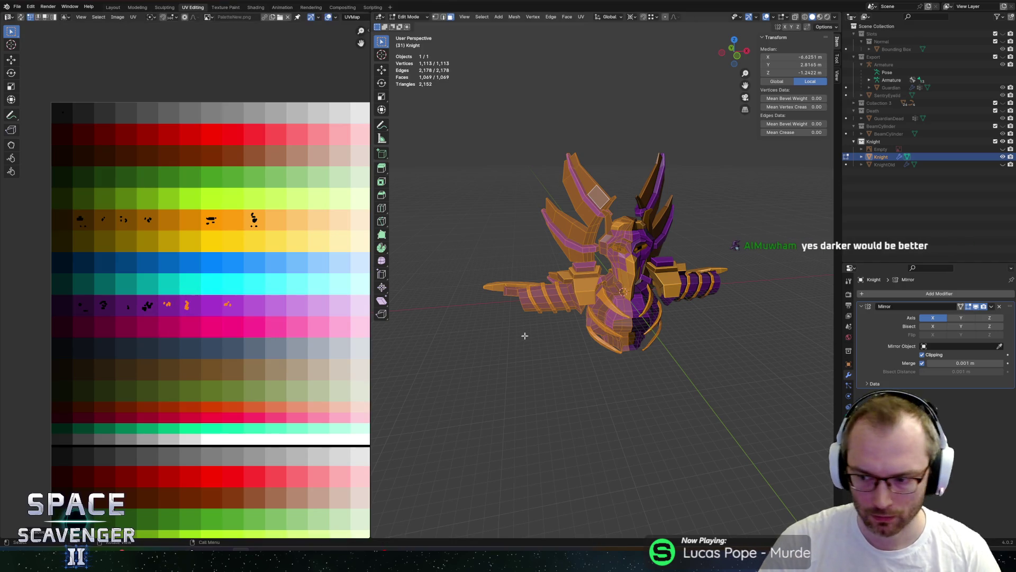
key("Tab")
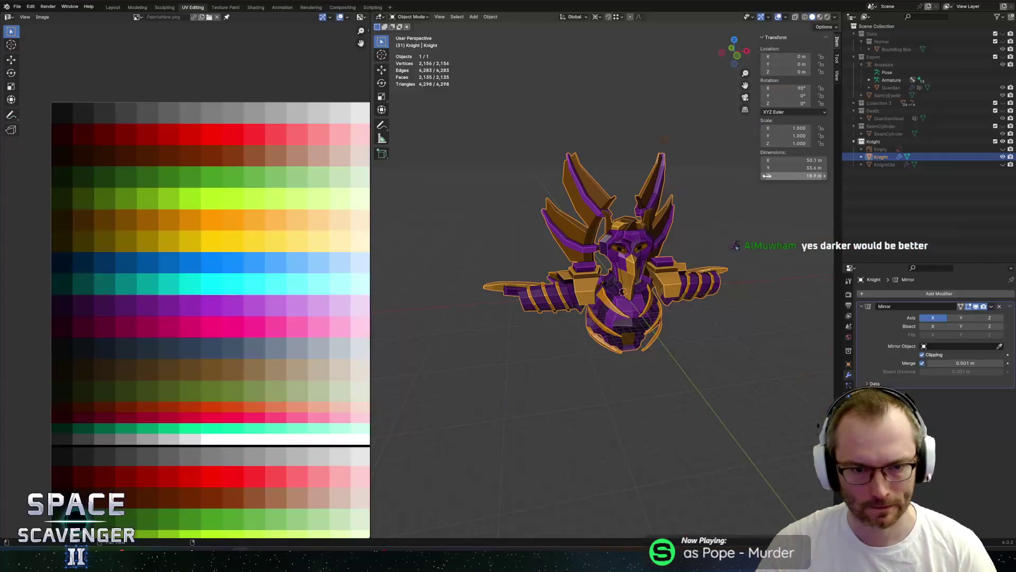
scroll(639, 276, "up", 5)
key("Tab")
left_click(641, 339)
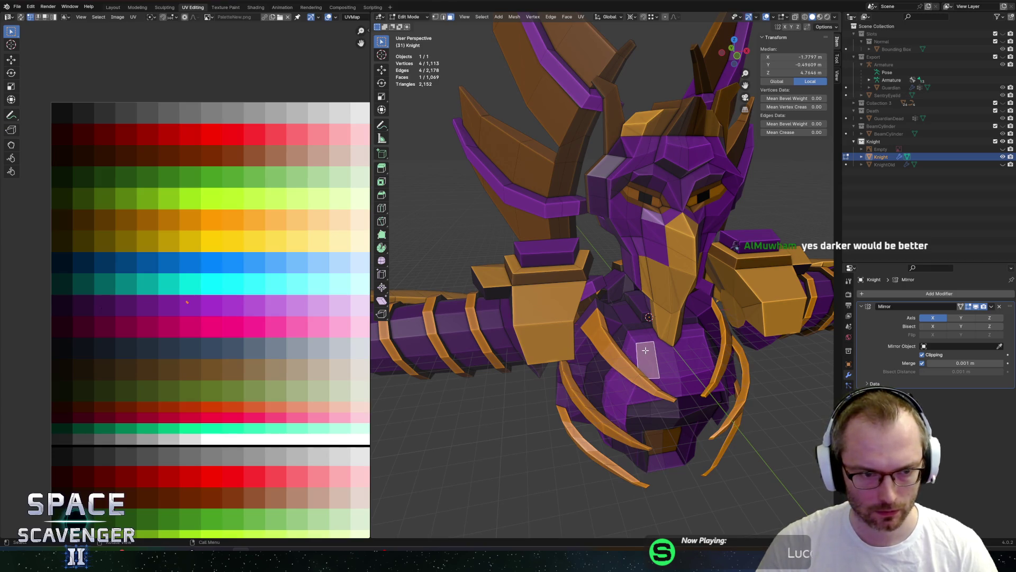
key("ctrl+l")
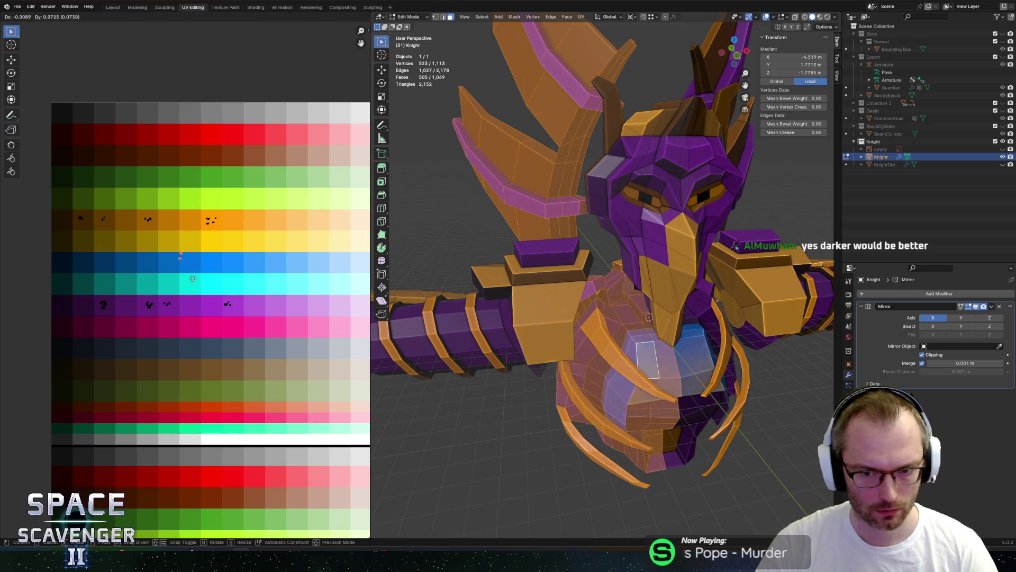
scroll(209, 273, "down", 3)
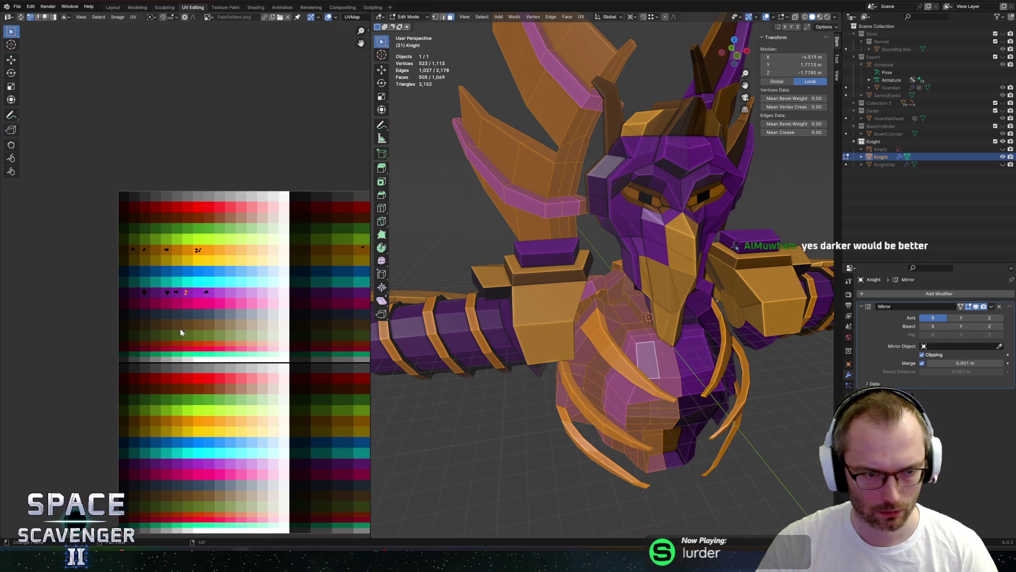
- Re-export the Knight as FBX and return to the Guardian fight in Unity
key("Tab")
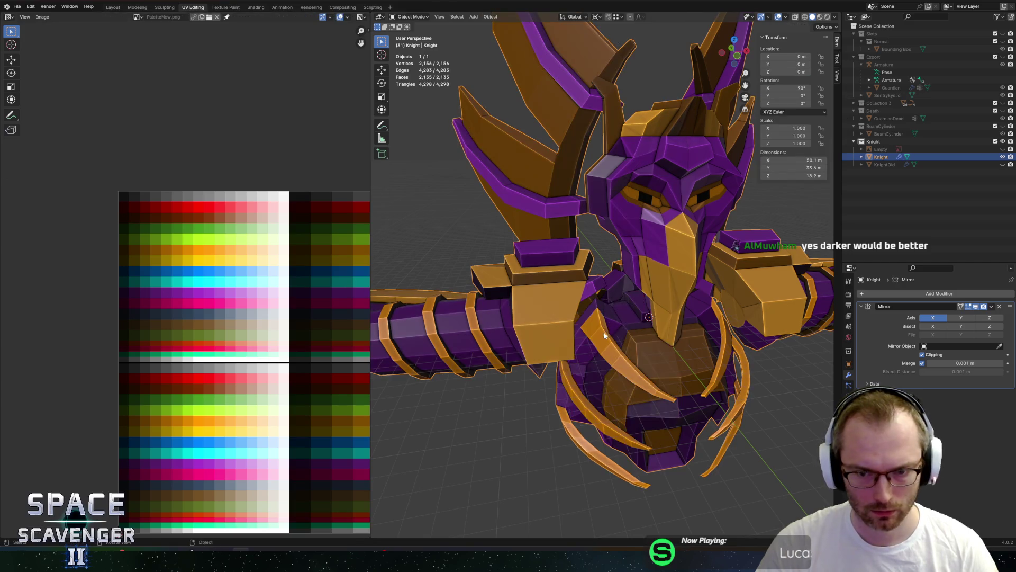
key("ctrl+shift+s")
key("Return")
key("alt+Tab")
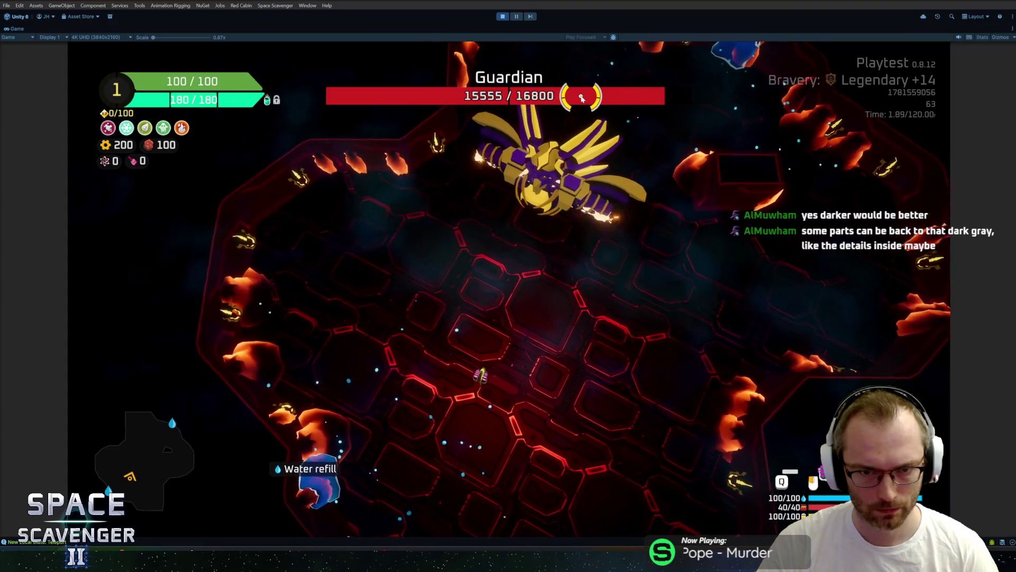
- Pause the Unity game and switch back to Blender
key("Escape")
key("alt+Tab")
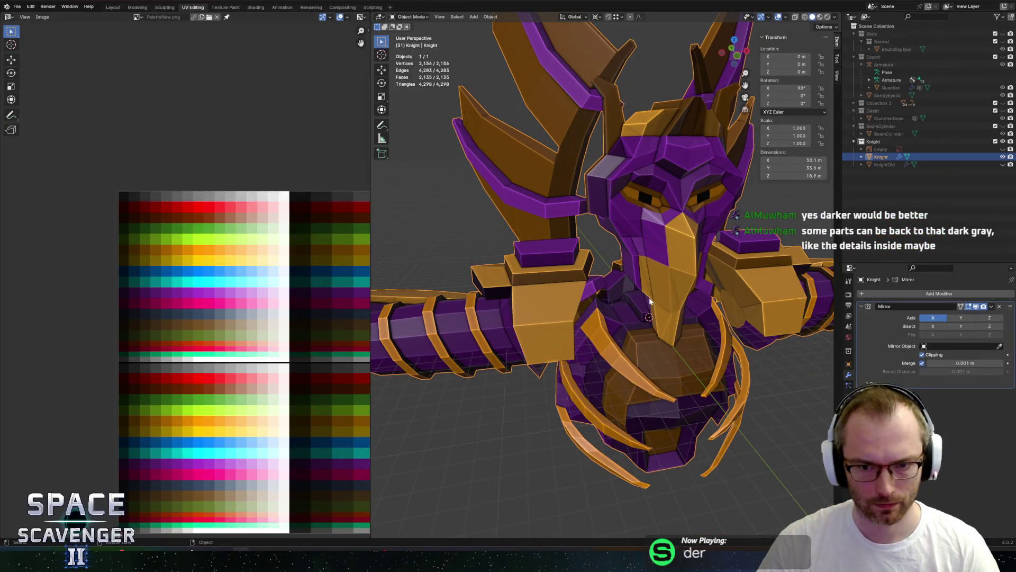
key("alt+Tab")
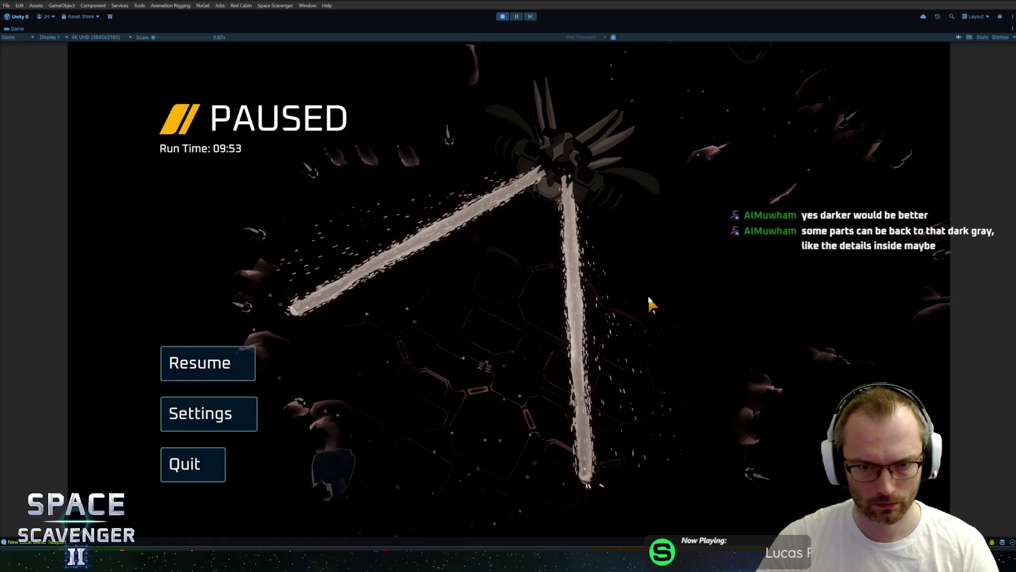
key("Escape")
key("Escape")
key("alt+Tab")
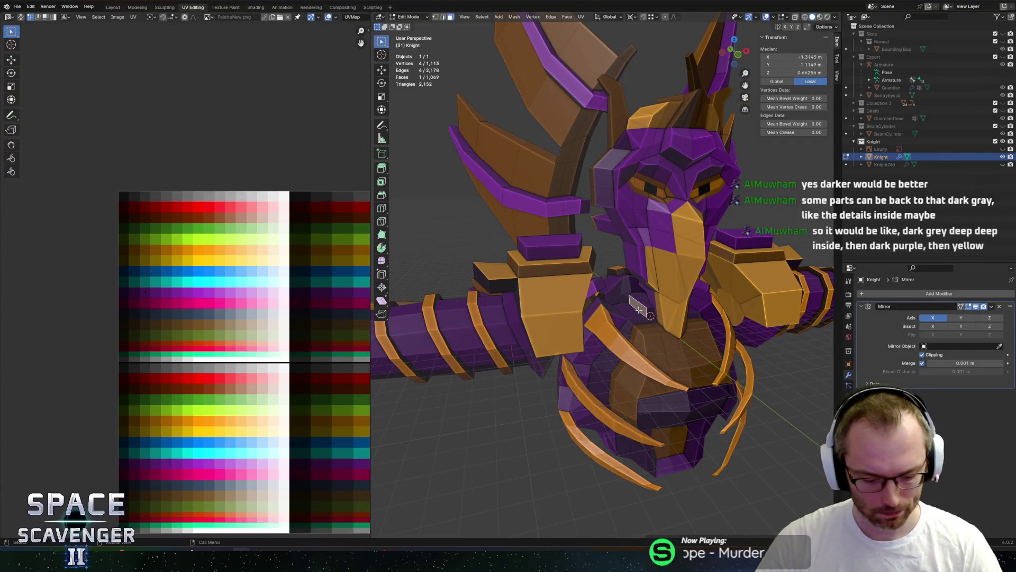
- Select the Knight's inner chest faces, using X-ray and circle select to drop the wing faces
key("l")
mouse_move(664, 252)
middle_mouse_down()
mouse_move(684, 268)
mouse_move(612, 255)
middle_mouse_up()
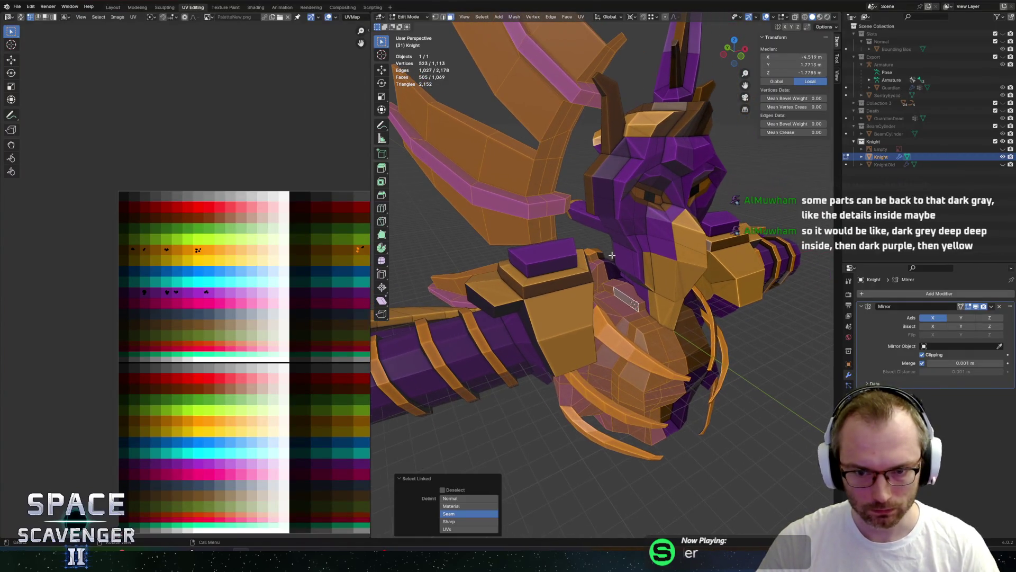
left_click(619, 295)
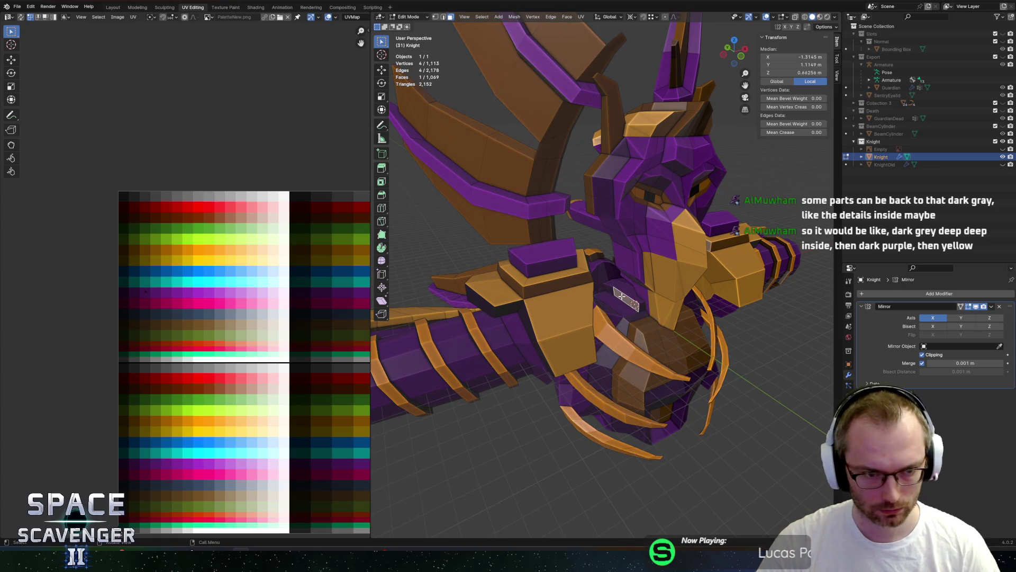
key("l")
middle_click_drag(620, 294, 582, 229)
key("alt+z")
scroll(583, 229, "down", 3)
key("c")
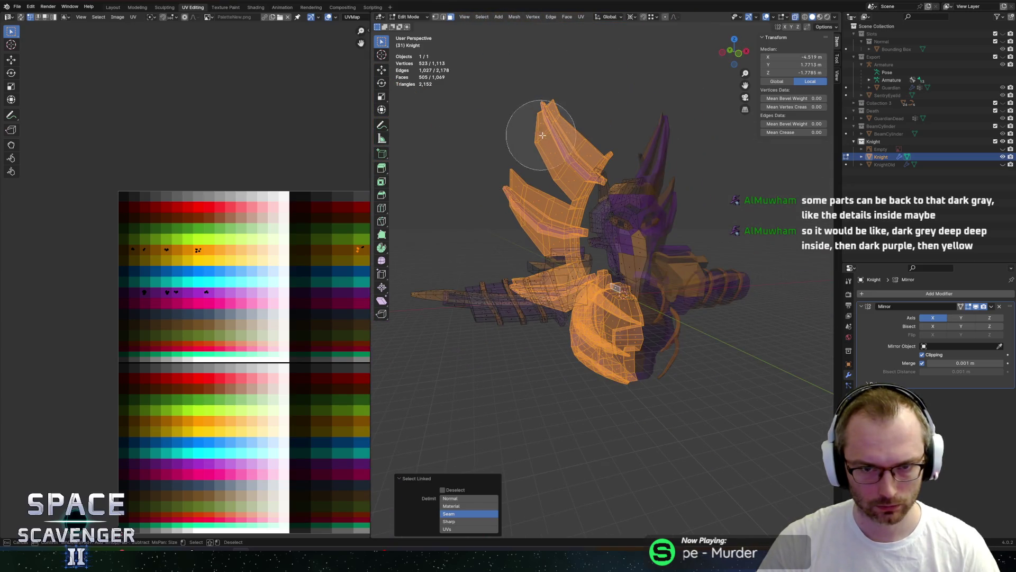
mouse_move(543, 119)
middle_mouse_down()
mouse_move(556, 172)
mouse_move(534, 211)
mouse_move(622, 170)
mouse_move(555, 183)
mouse_move(597, 125)
mouse_move(692, 113)
mouse_move(653, 110)
mouse_move(637, 159)
mouse_move(598, 220)
mouse_move(553, 215)
mouse_move(558, 276)
middle_mouse_up()
right_click(533, 211)
scroll(594, 224, "up", 5)
key("c")
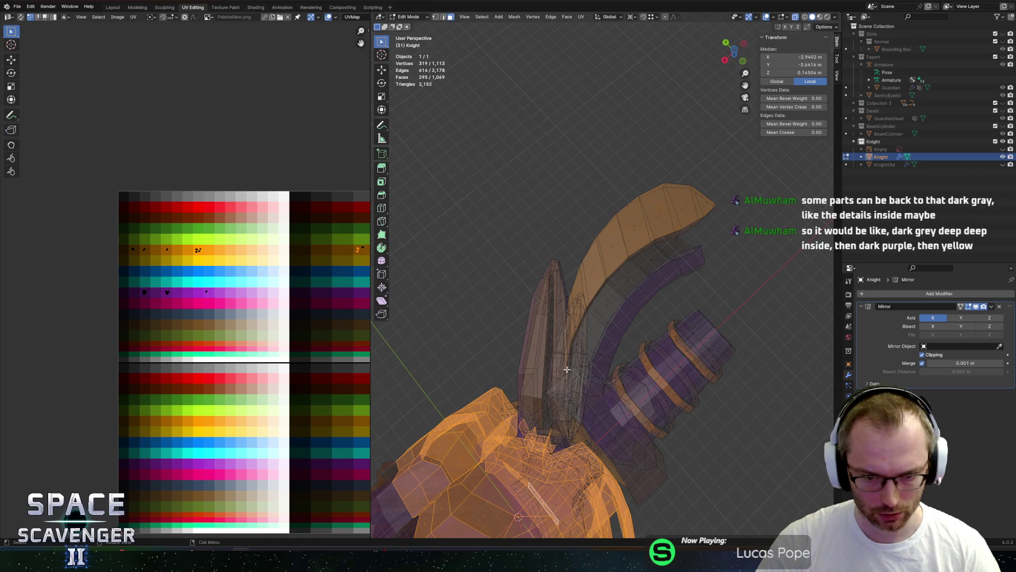
- Move the selected UVs onto the dark grey palette swatch and return to Object Mode
scroll(566, 369, "up", 6)
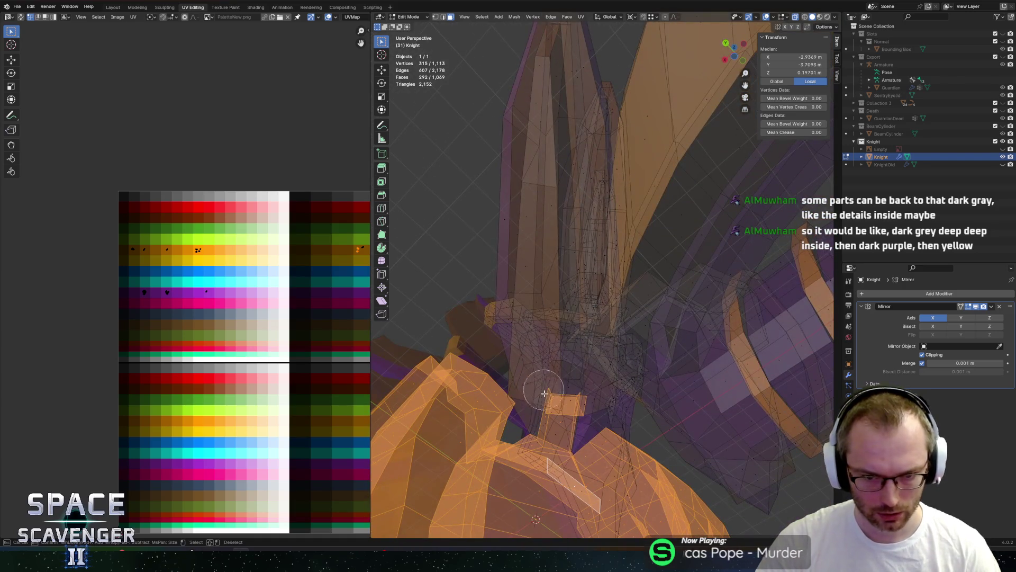
key("Home")
mouse_move(566, 395)
middle_mouse_down()
mouse_move(570, 227)
mouse_move(591, 216)
middle_mouse_up()
scroll(286, 222, "up", 2)
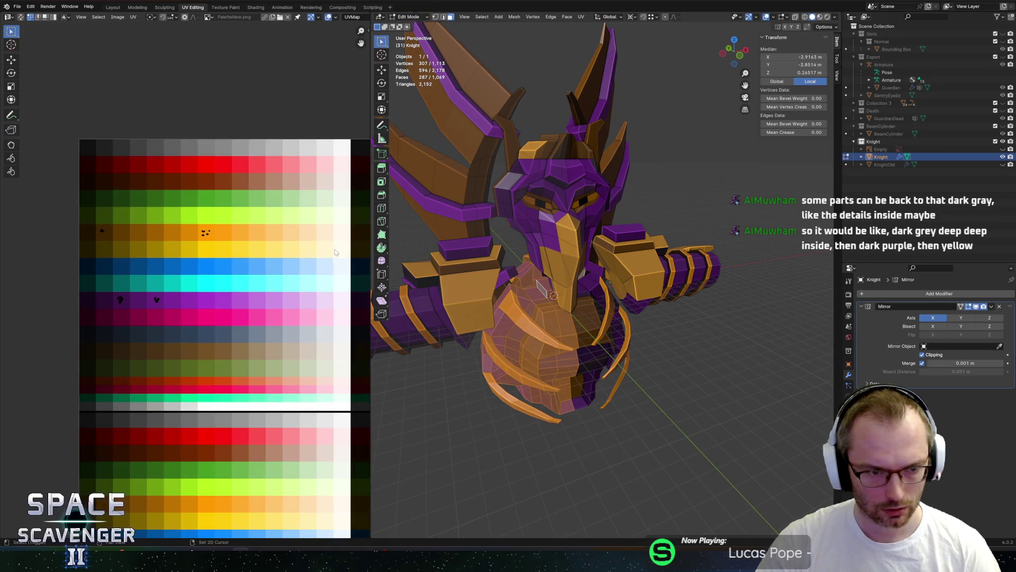
scroll(283, 220, "up", 1)
scroll(282, 218, "down", 5)
key("b")
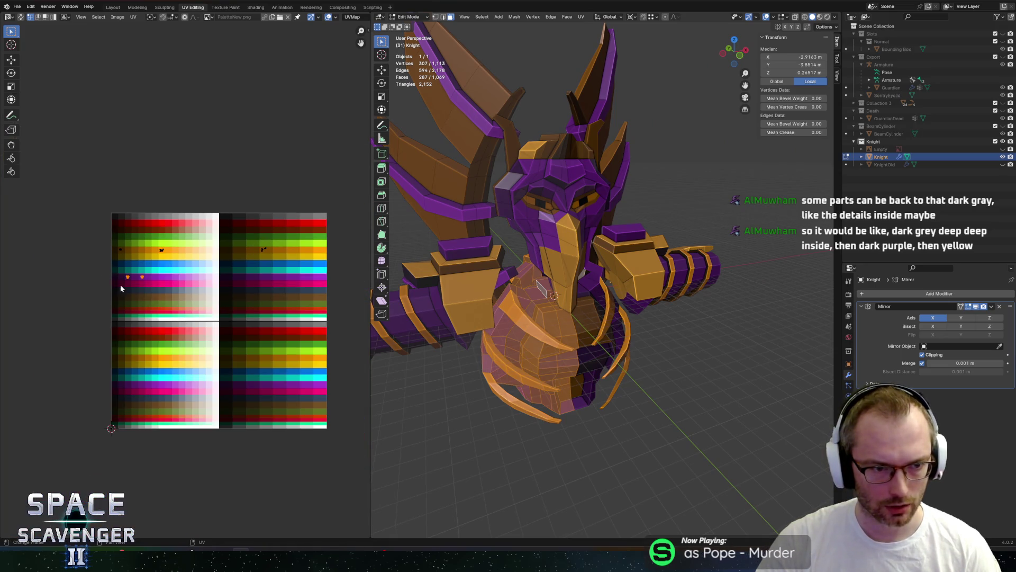
left_click_drag(188, 307, 188, 307)
scroll(156, 300, "up", 3)
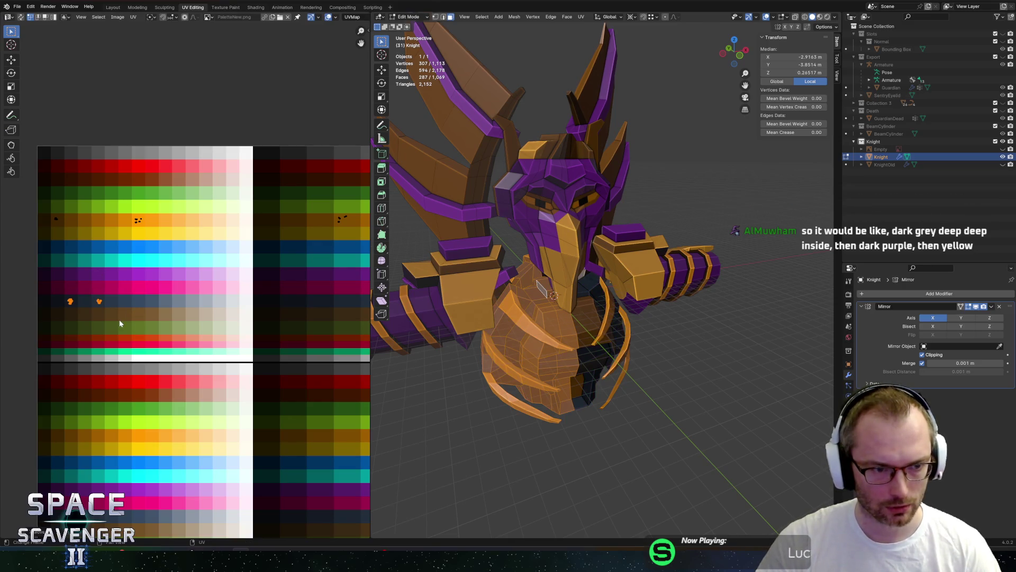
key("Tab")
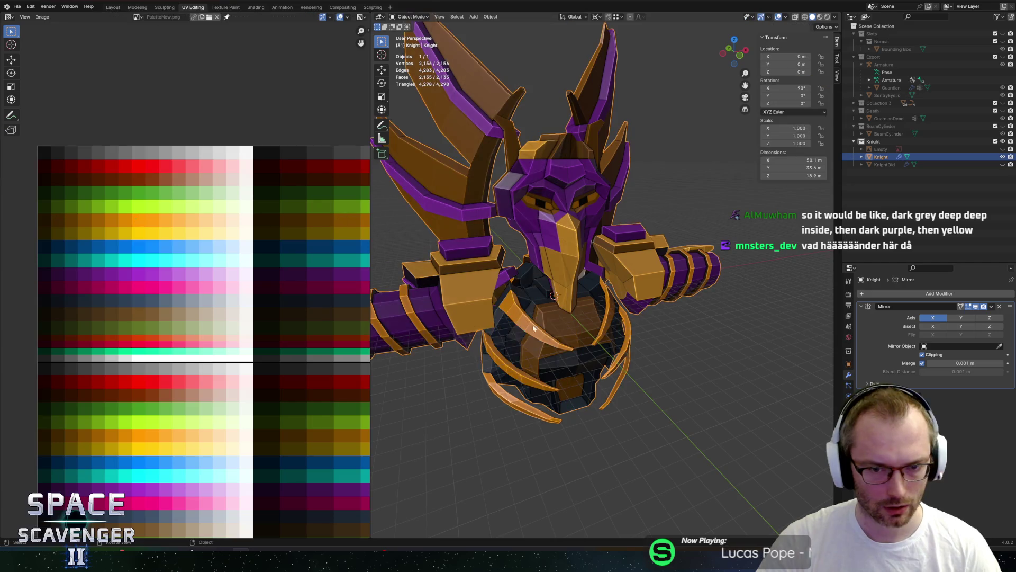
- Resume the game and enable the free camera with debug freeCam 1
scroll(589, 328, "down", 5)
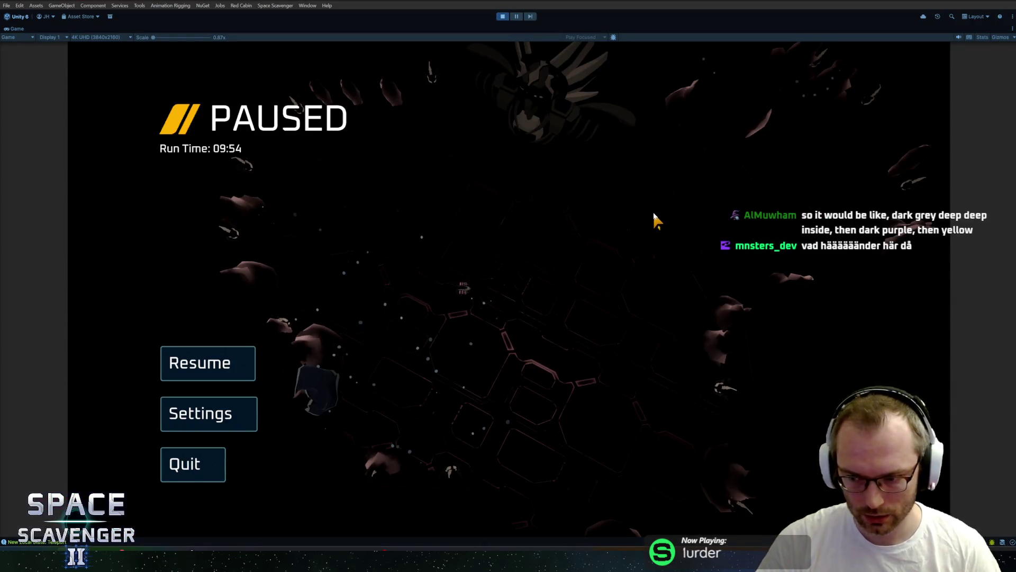
key("Escape")
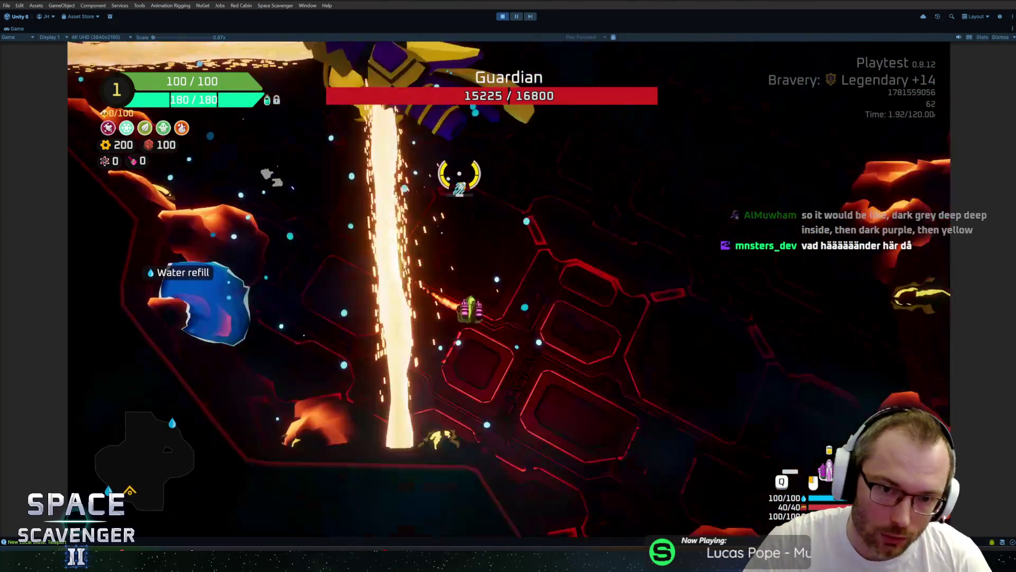
key("grave")
type("debug ")
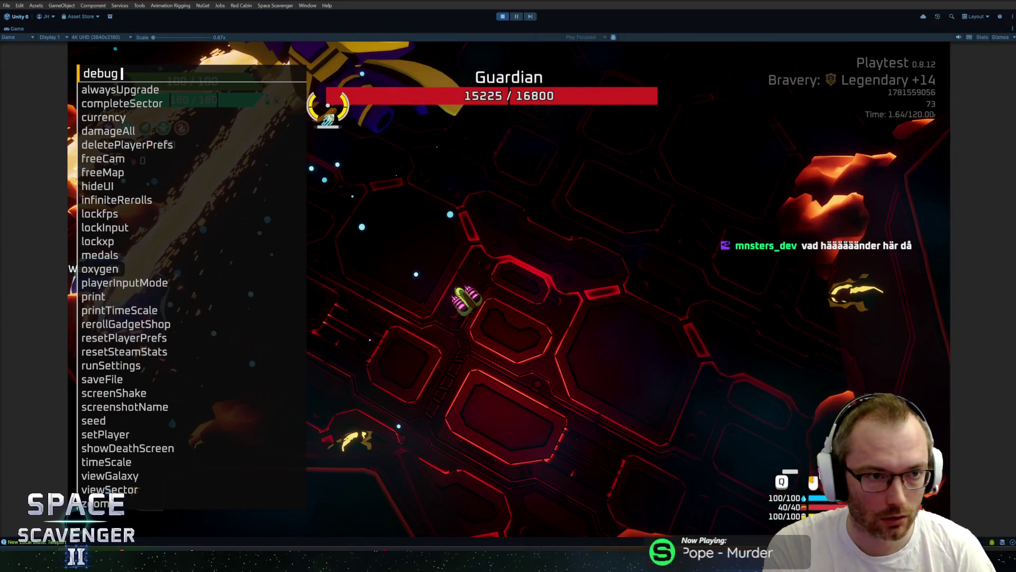
type("freeCam 1")
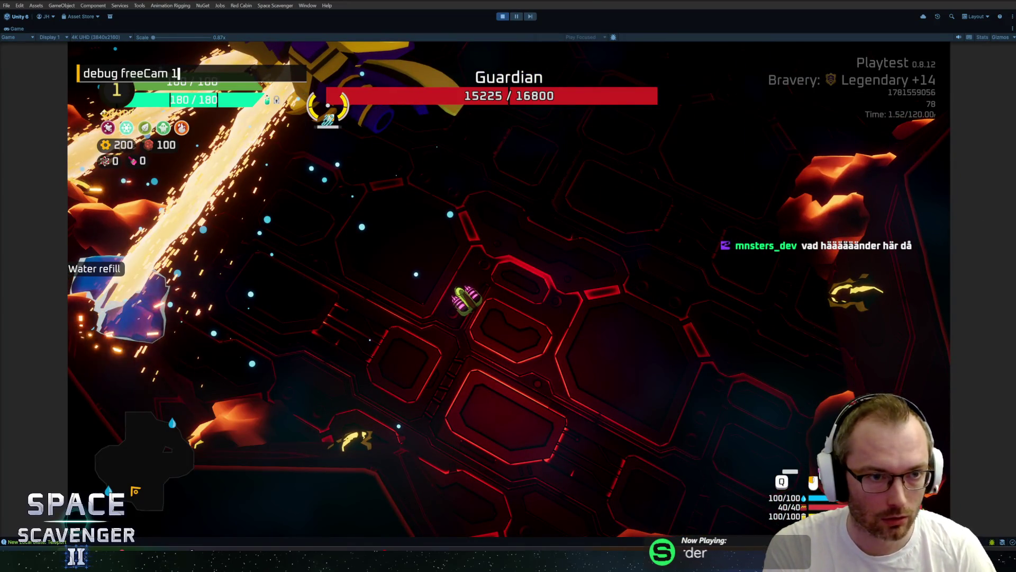
key("Return")
- Freeze time with debug timeScale 0, restore the camera with freeCam 0, then stop play mode
key("grave")
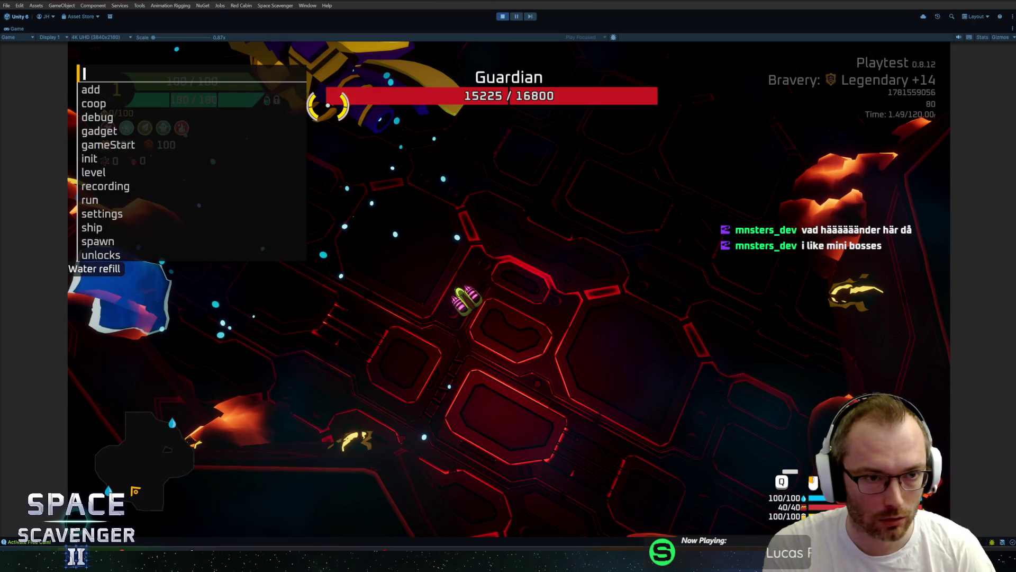
type("debug time")
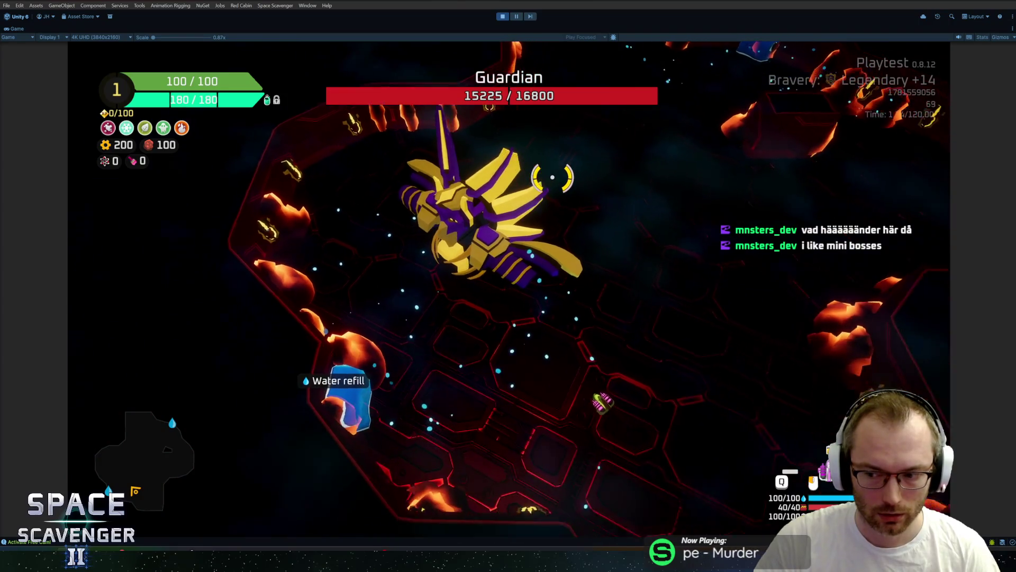
key("grave")
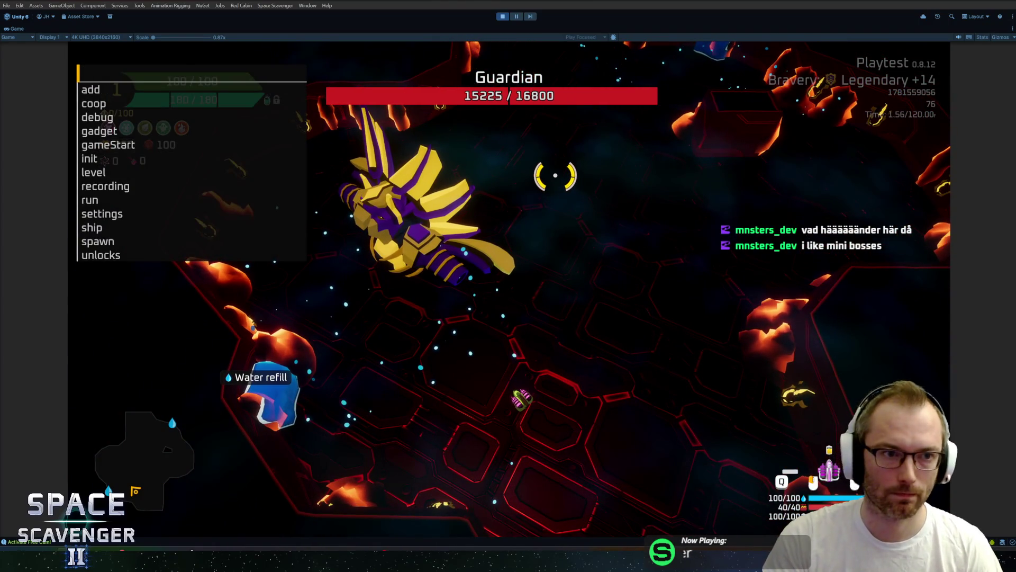
key("Up")
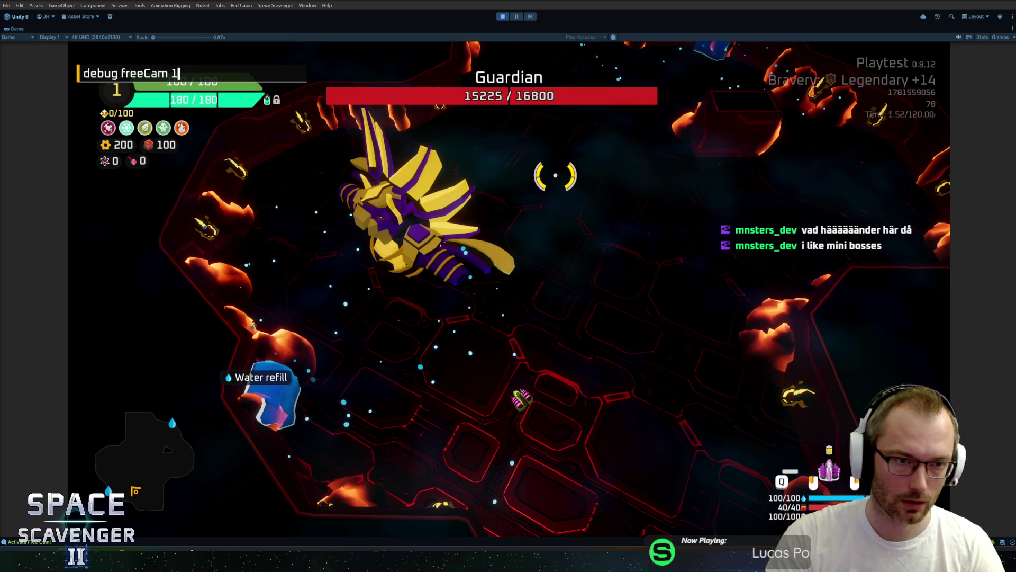
key("Return")
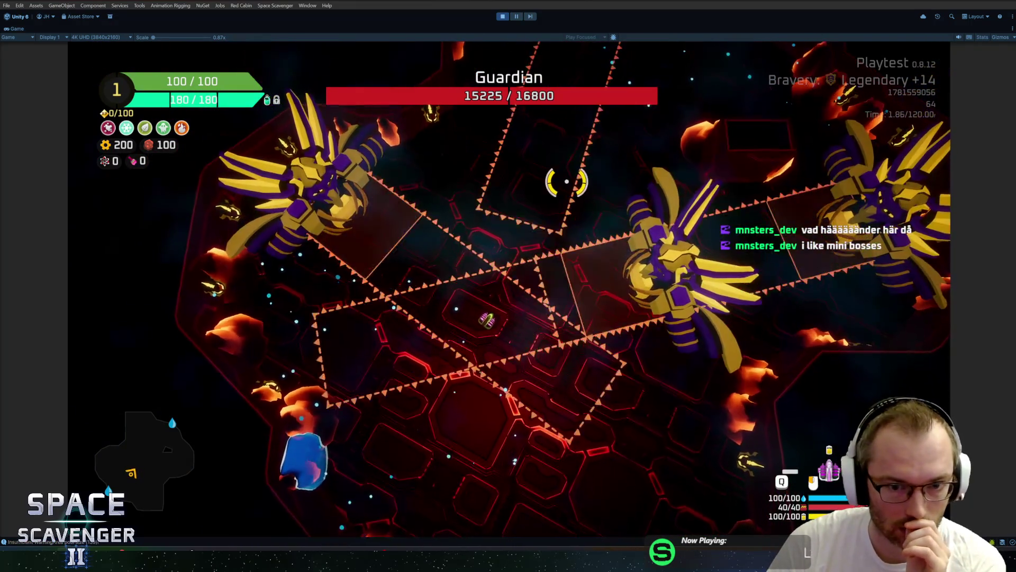
left_click(501, 18)
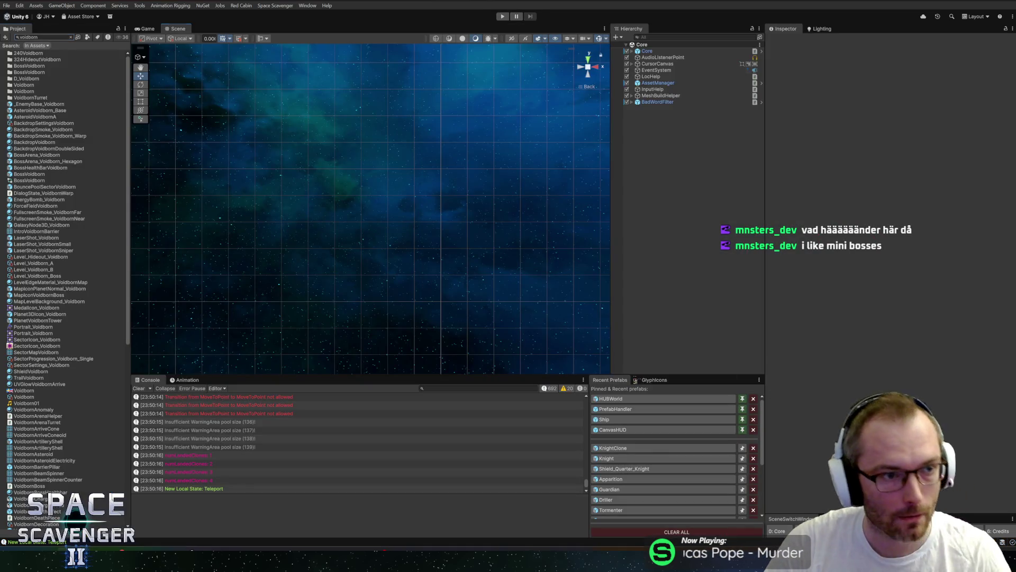
- Search the Project for 'indoor' and open Level_Indoor_114_Magma's level settings
type("or")
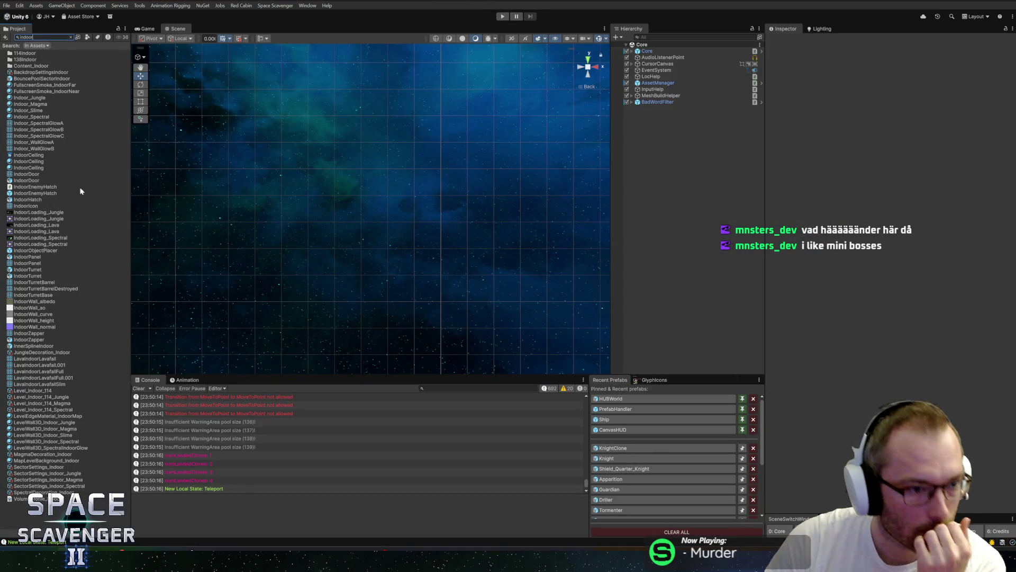
left_click(33, 404)
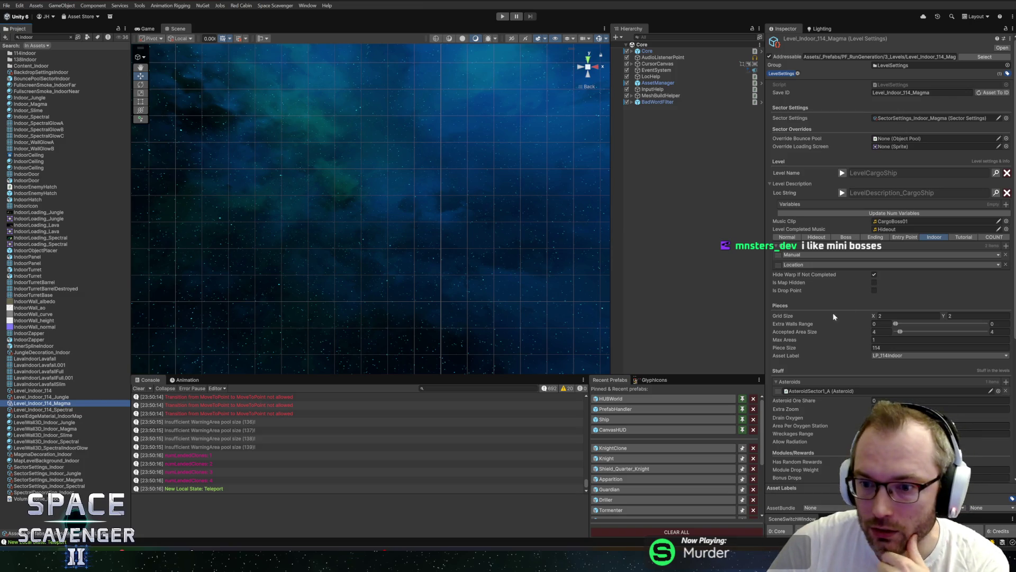
scroll(837, 317, "down", 3)
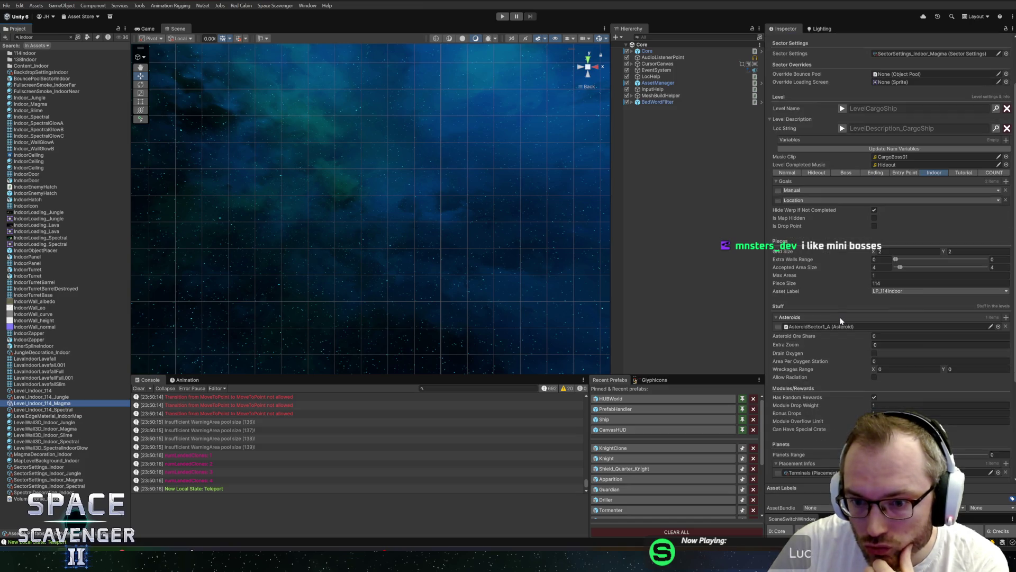
scroll(837, 380, "up", 3)
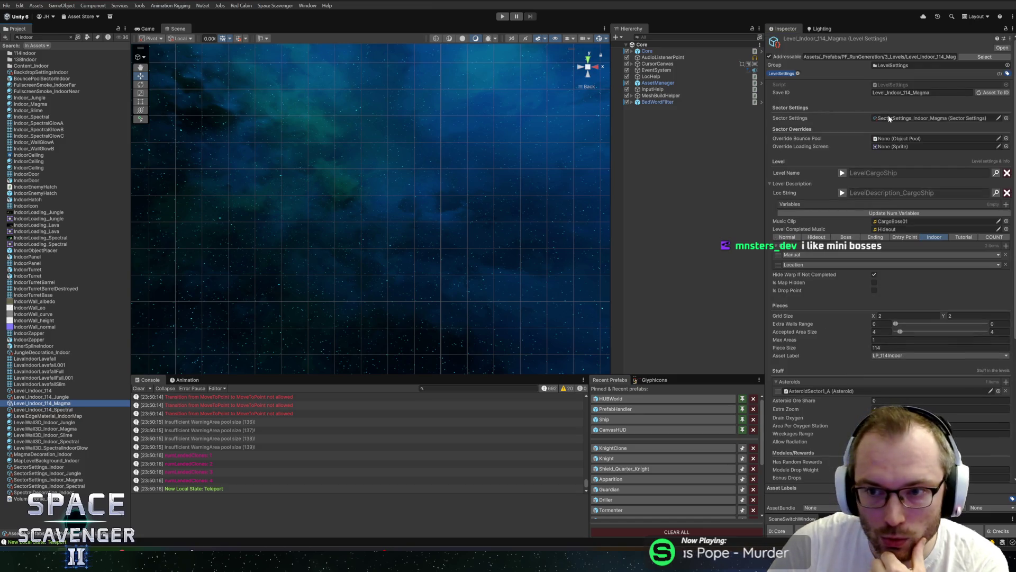
- Inspect SectorSettings_Indoor_Magma, then restart play with the Game view maximised
left_click(888, 117)
left_click(79, 272)
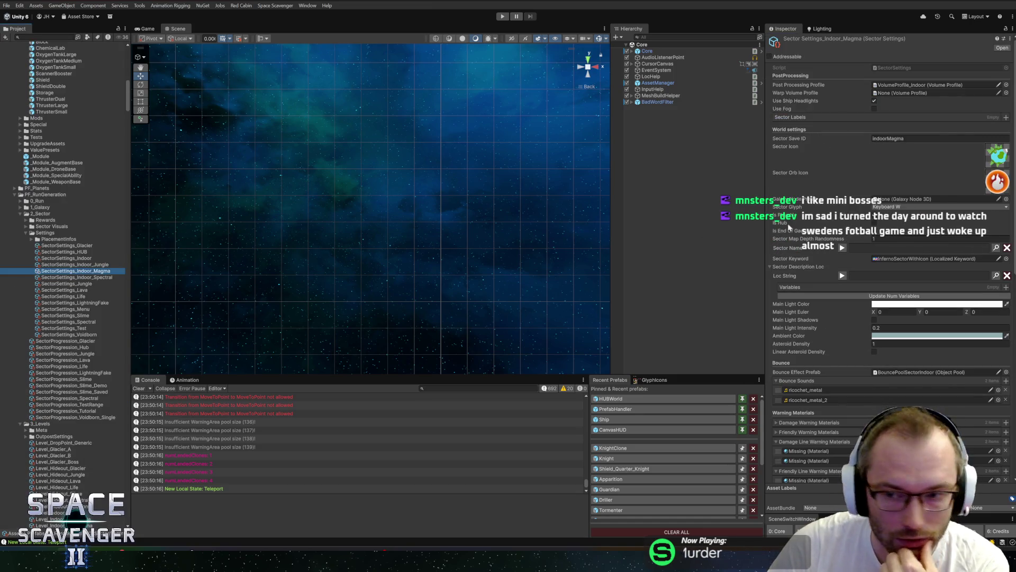
scroll(809, 272, "down", 5)
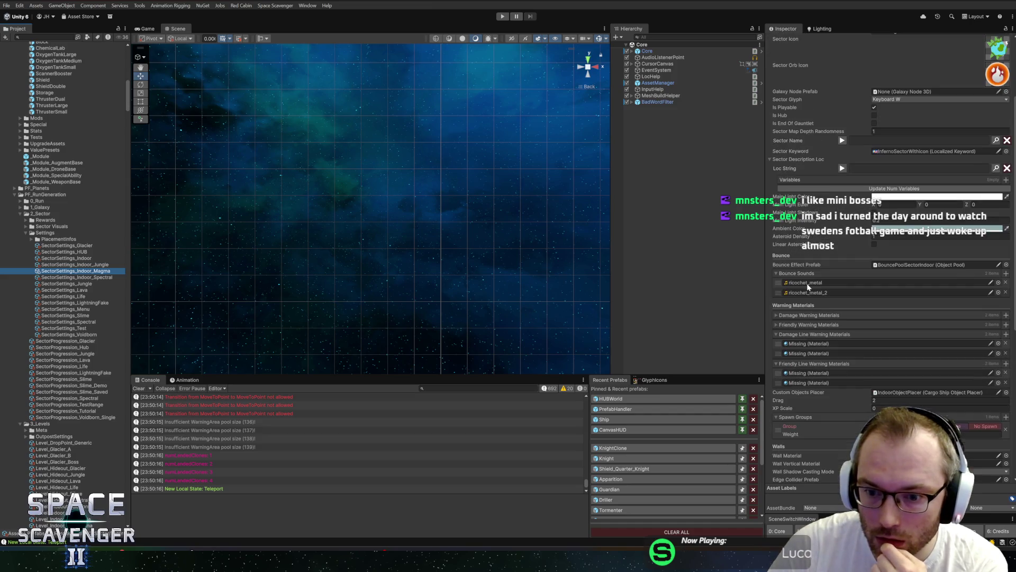
scroll(809, 287, "down", 5)
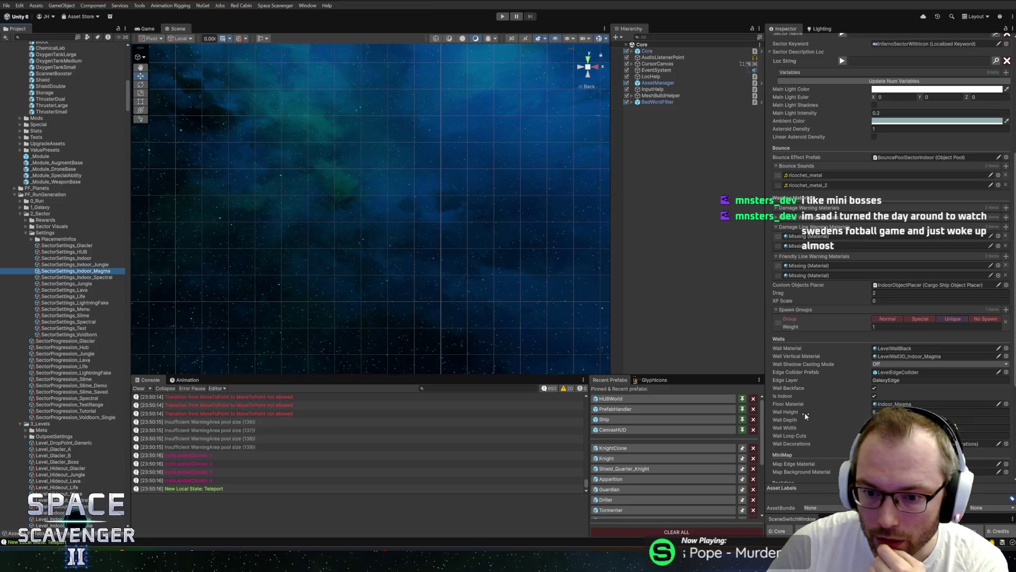
scroll(812, 412, "down", 1)
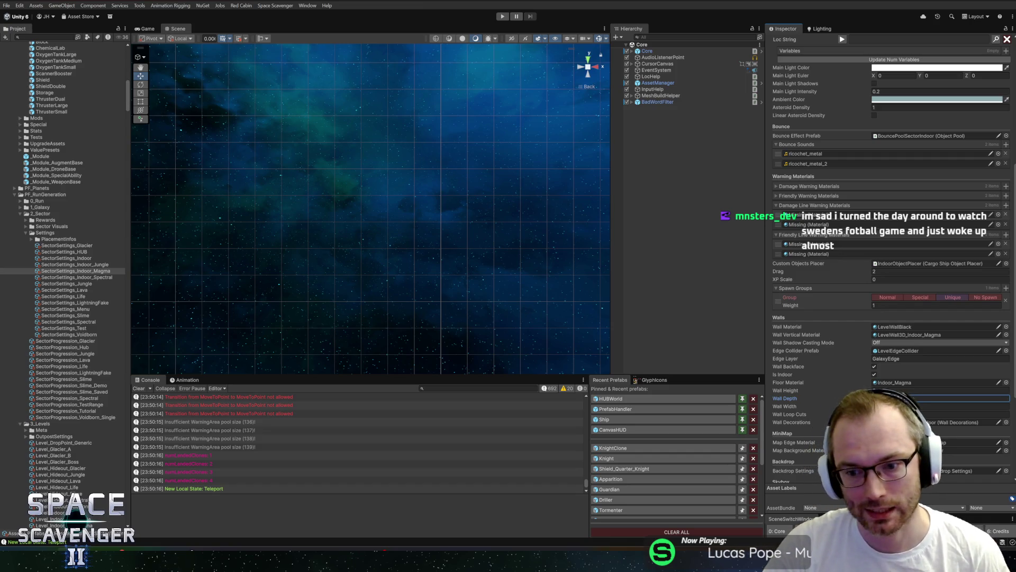
left_click(498, 17)
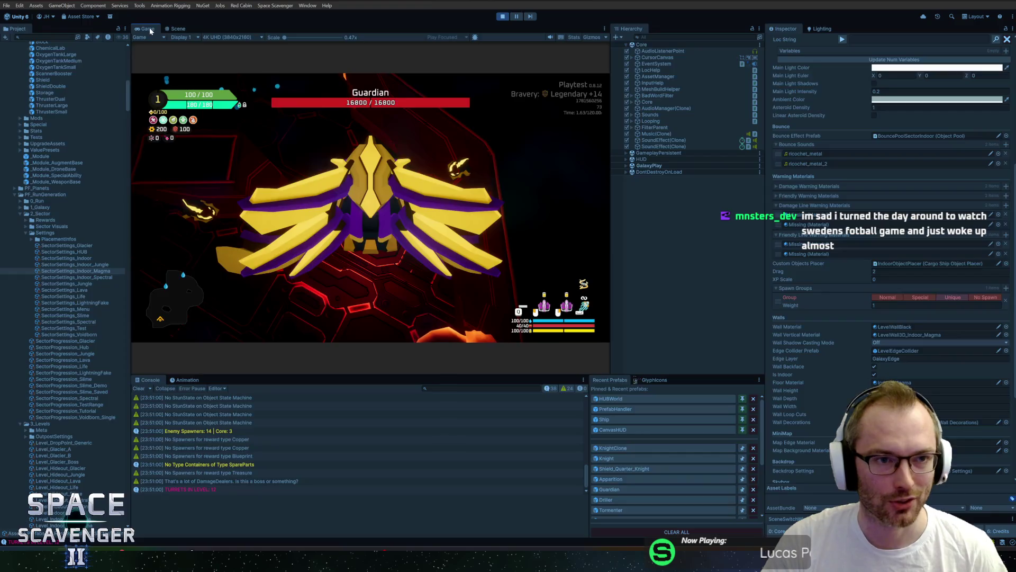
double_click(149, 28)
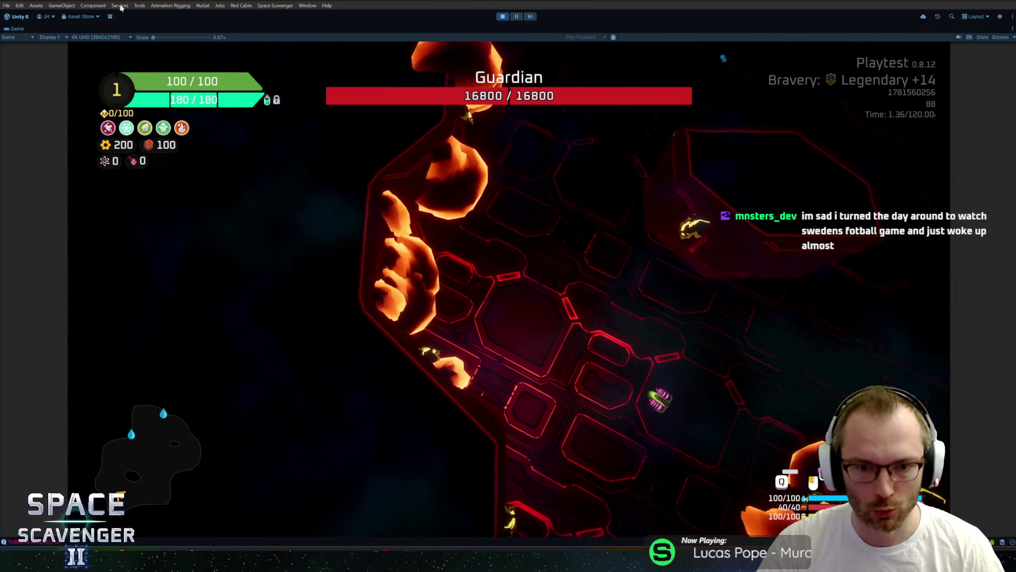
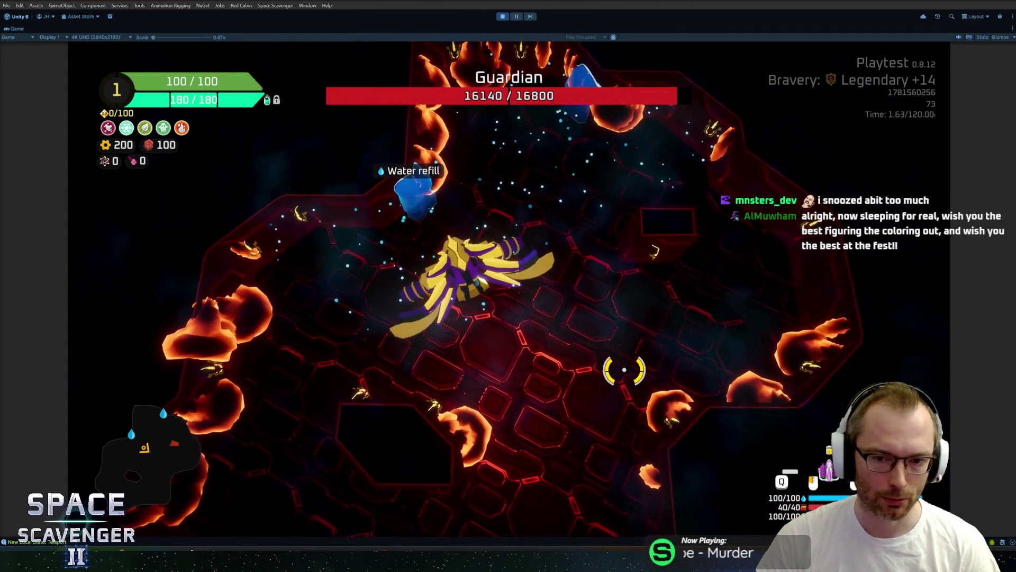
- Leave the Guardian playtest and bring up Blender showing the Knight model with its colour palette
key("alt+Tab")
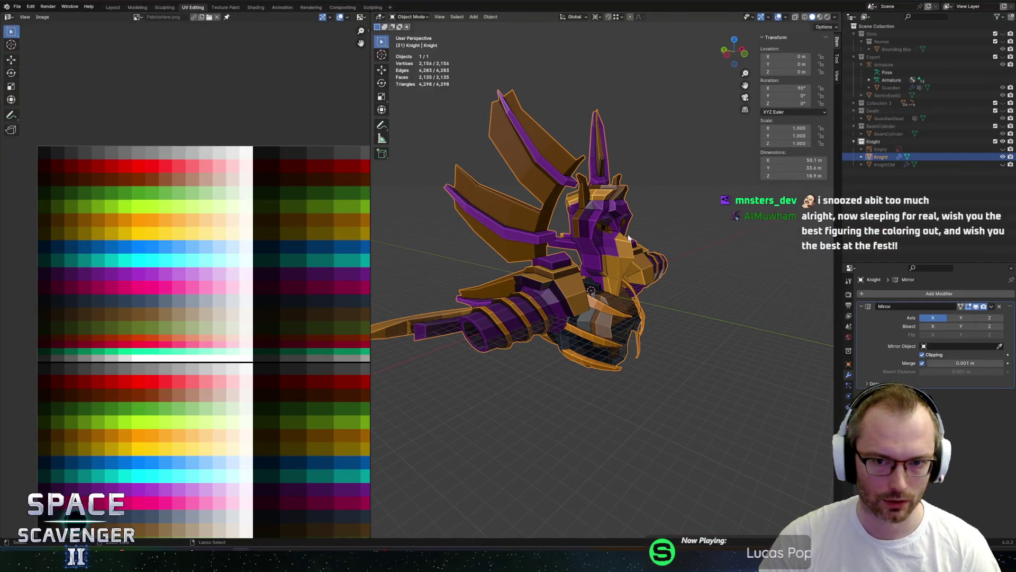
- In Edit Mode, select the wing faces and then the whole Knight mesh to review its palette rows
key("Tab")
key("alt+a")
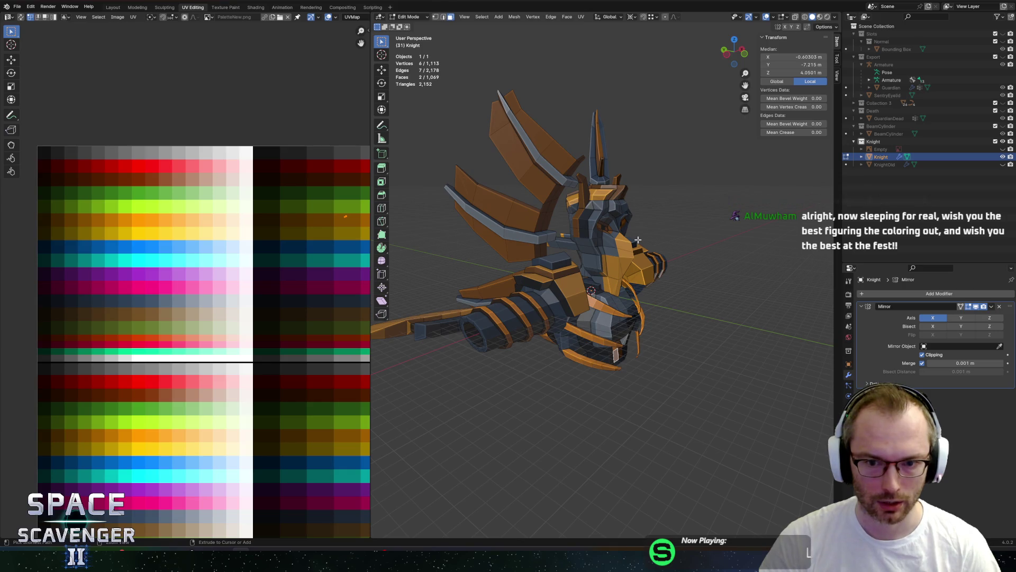
left_click(638, 240, "shift")
key("a")
key("alt+a")
key("a")
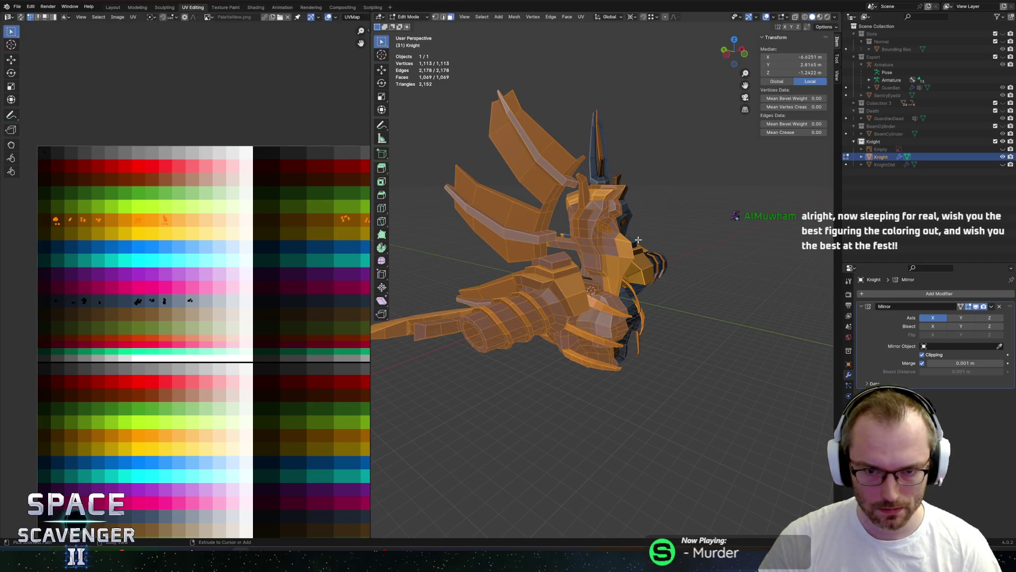
key("alt+a")
key("ctrl+z")
key("ctrl+z")
key("ctrl+z")
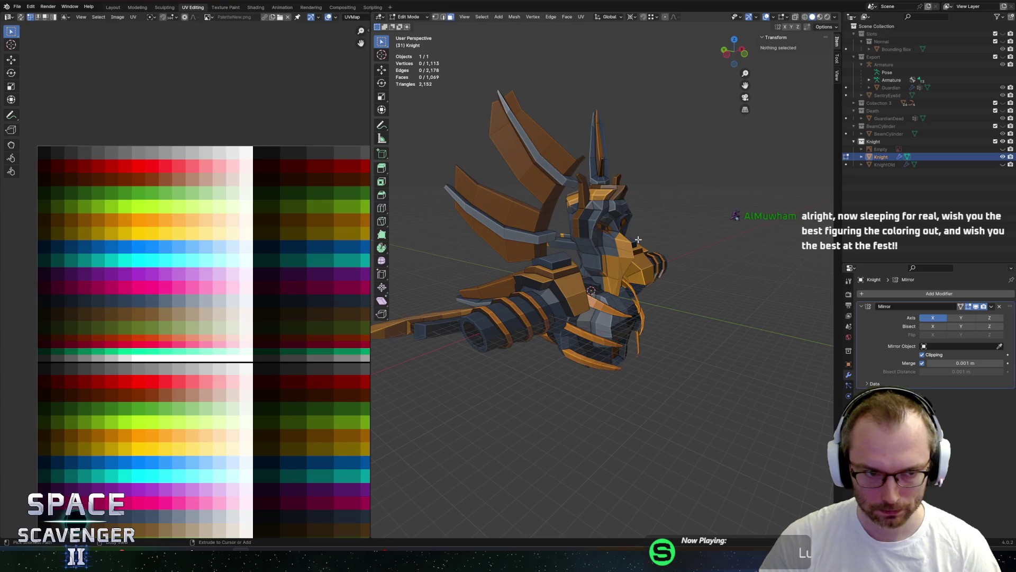
key("ctrl+l")
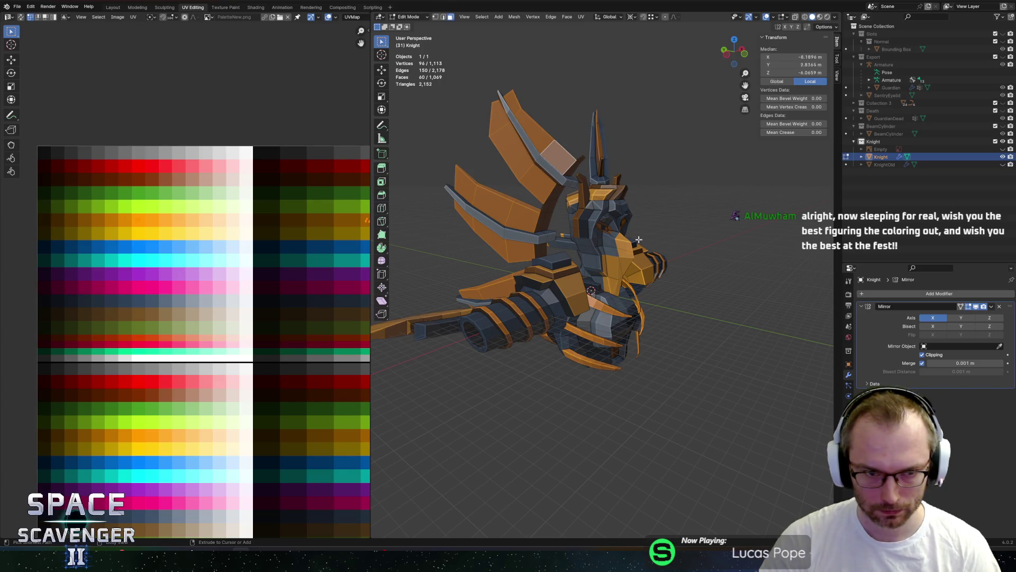
key("a")
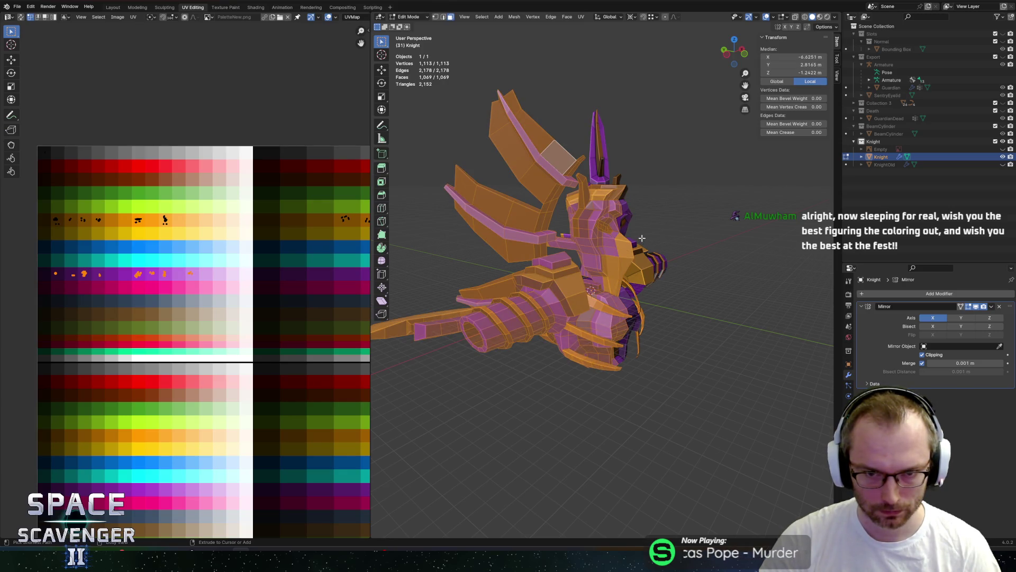
- Return to Object Mode, orbit to a front view of the Knight, and export it as FBX
key("Tab")
mouse_move(642, 236)
middle_mouse_down()
mouse_move(709, 199)
mouse_move(682, 209)
middle_mouse_up()
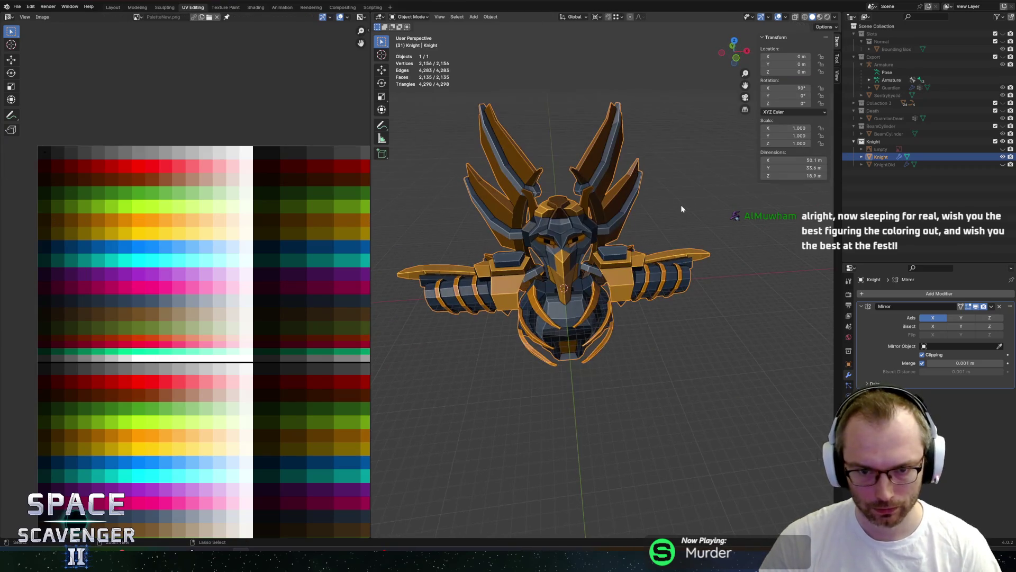
key("ctrl+shift+s")
key("Return")
- Check the Guardian in the Unity playtest, then resume editing the Knight mesh in Blender
key("alt+Tab")
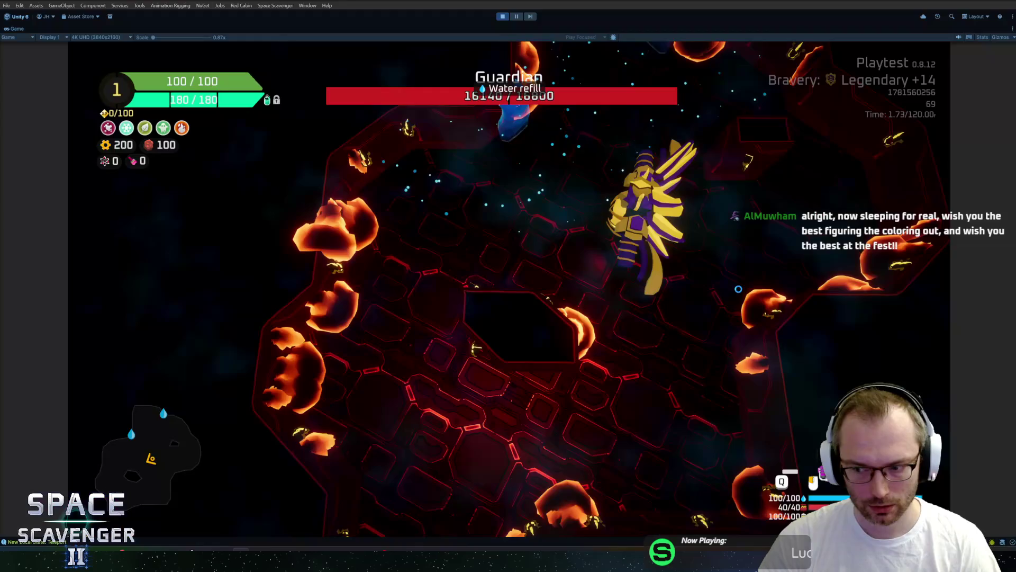
key("a")
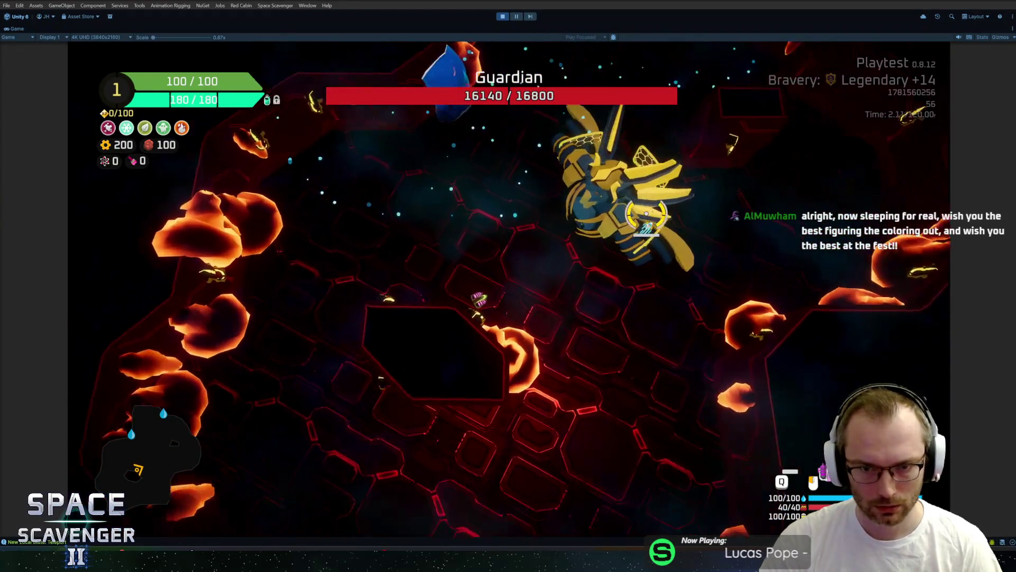
key("alt+Tab")
key("Tab")
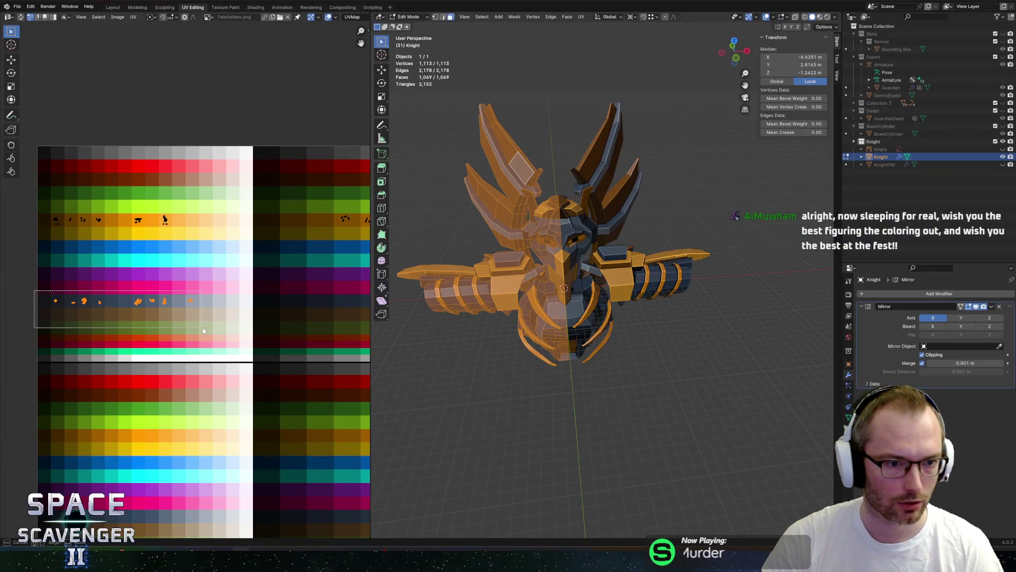
- Move the Knight's purple-row UVs straight up into the red palette row
left_click_drag(203, 328, 230, 326)
key("g")
key("y")
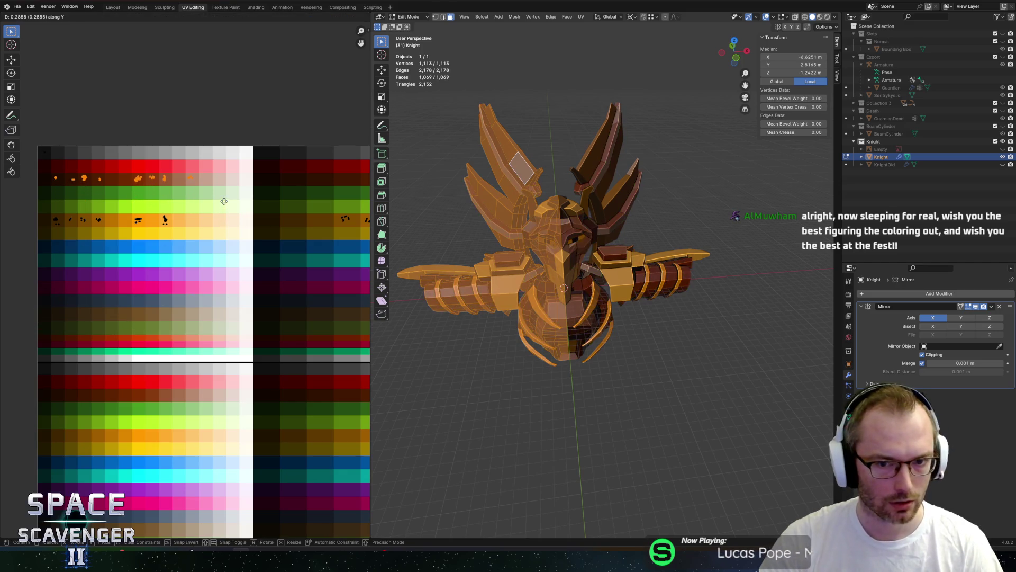
left_click(229, 204)
- Export the Knight as Knight.fbx and switch to the Unity playtest
key("Tab")
key("ctrl+shift+e")
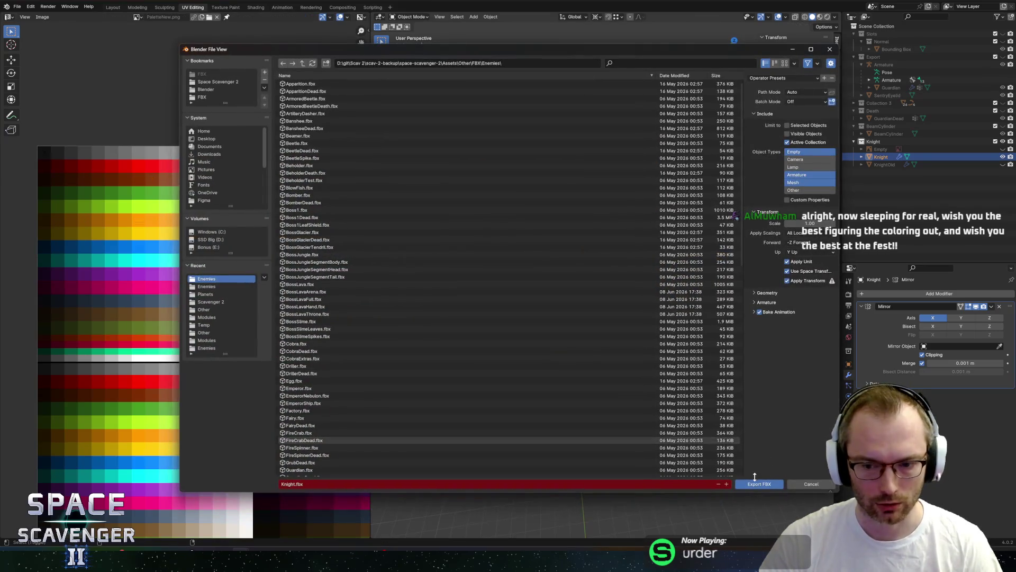
left_click(757, 484)
key("alt+Tab")
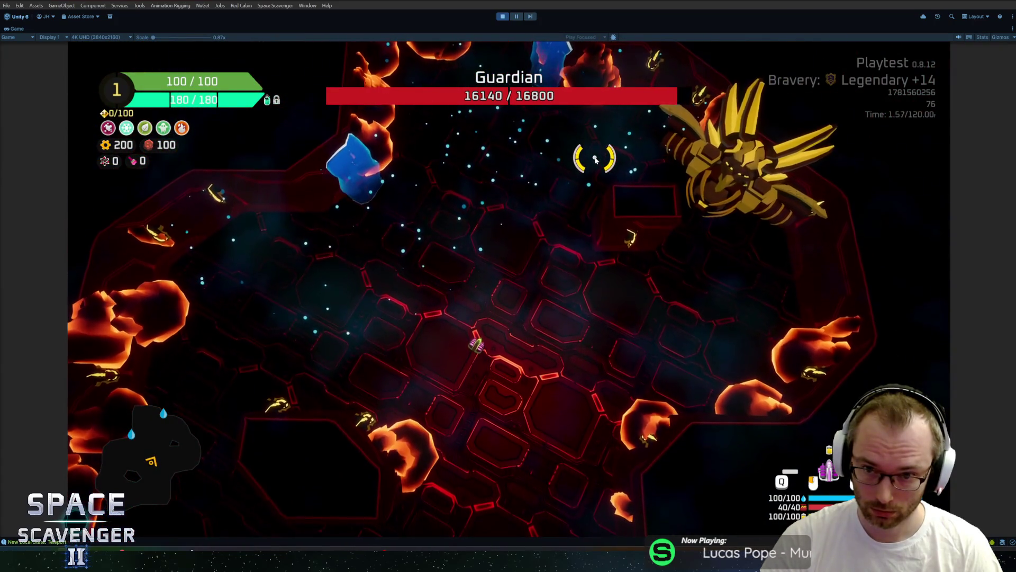
- Fly the ship in the Guardian fight to view the re-exported Knight model
key("a")
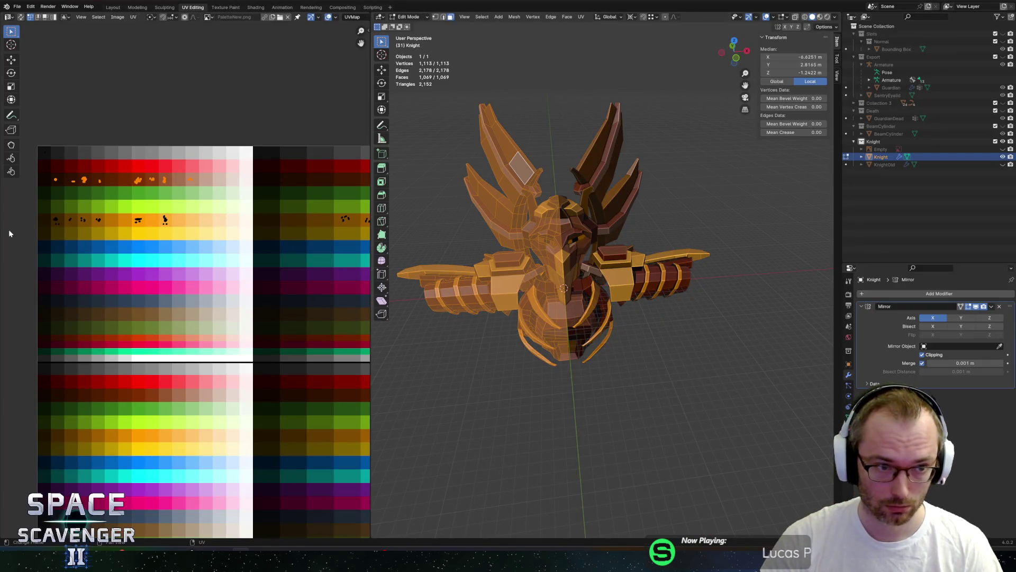
- Select the Knight's yellow-row UVs and move them vertically down the palette
scroll(37, 226, "down", 2)
left_click_drag(52, 236, 248, 273)
left_click_drag(358, 272, 358, 272)
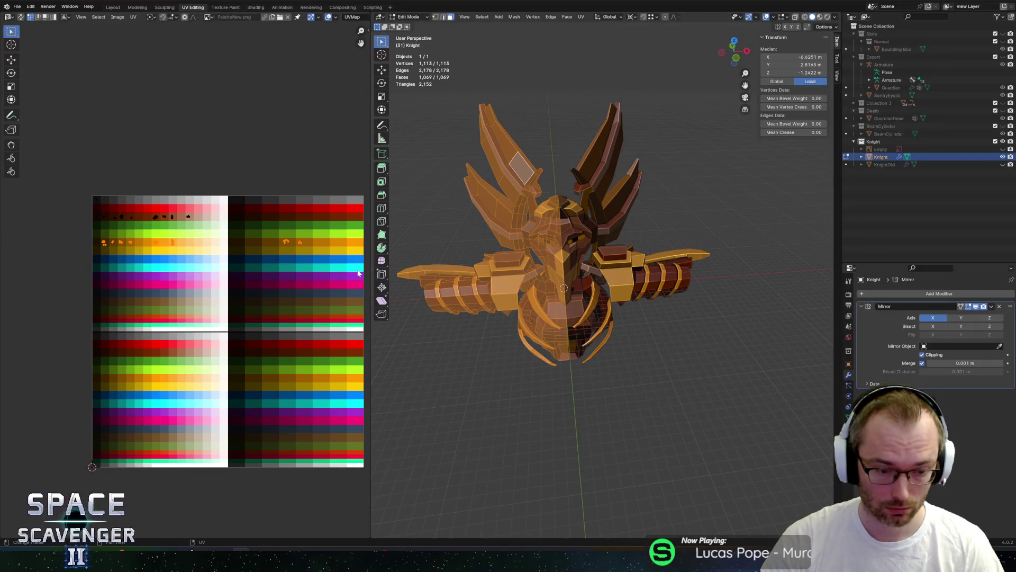
key("s")
key("y")
key("Escape")
key("g")
key("y")
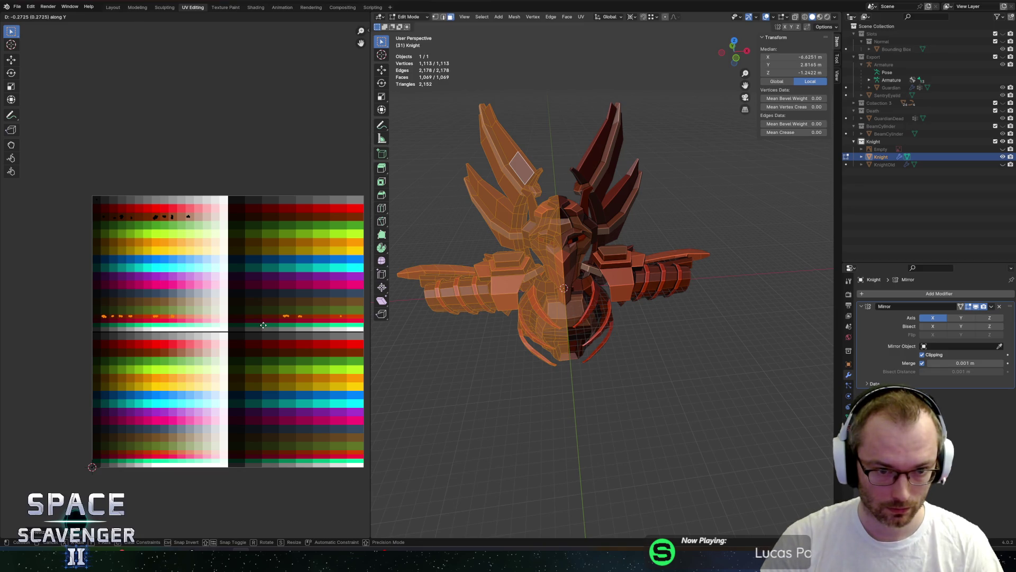
left_click(263, 325)
- Re-export Knight.fbx and fly toward the Guardian in the Unity playtest
key("ctrl+shift+s")
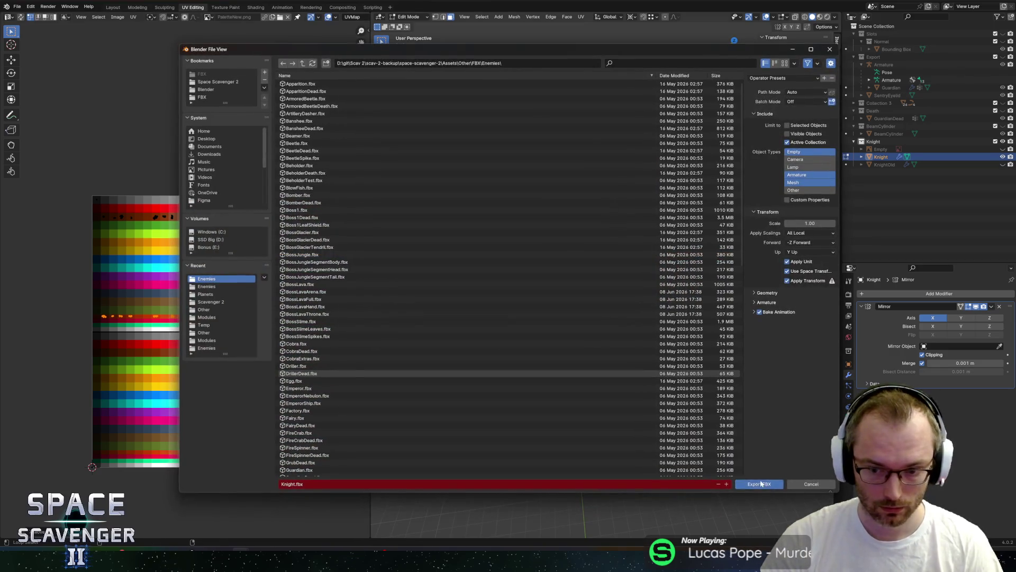
key("Return")
key("alt+Tab")
key("w")
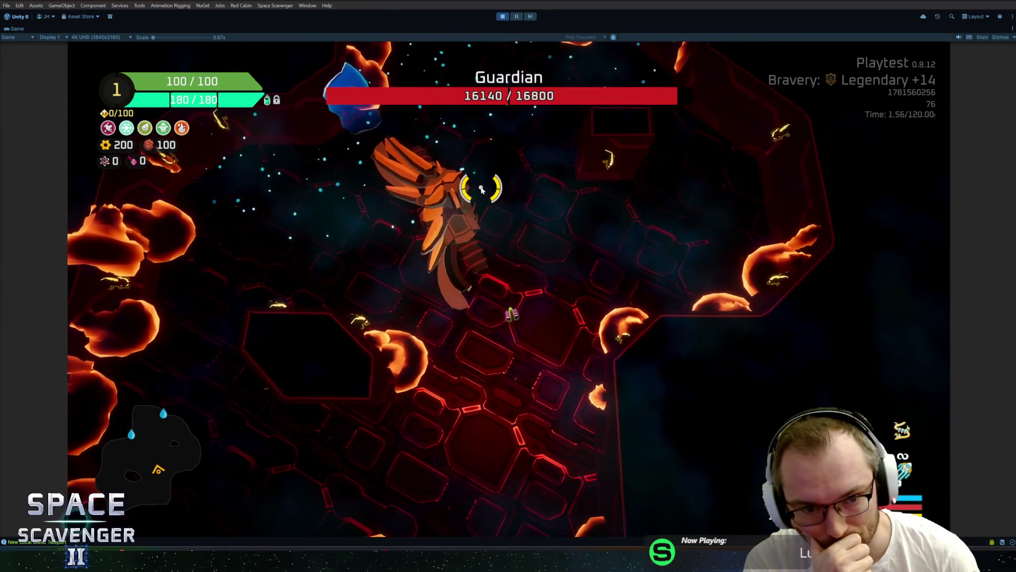
- Pause and resume the orange-red Guardian fight, then return to Blender
key("Escape")
key("Escape")
key("grave")
key("alt+Tab")
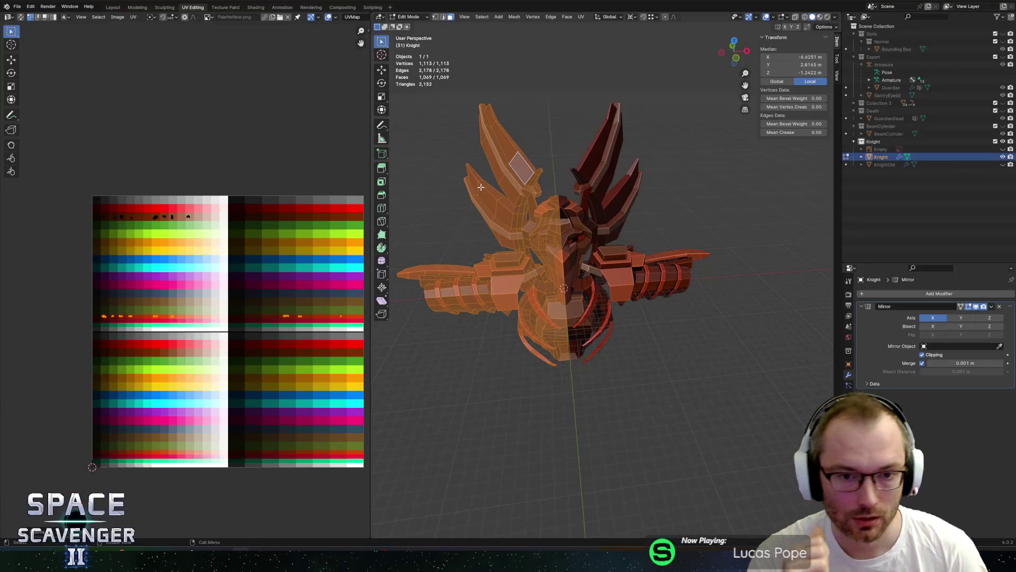
- Select the Knight's lower-row UVs and move them vertically up into the orange palette row
left_click_drag(135, 199, 241, 236)
left_click_drag(298, 251, 299, 251)
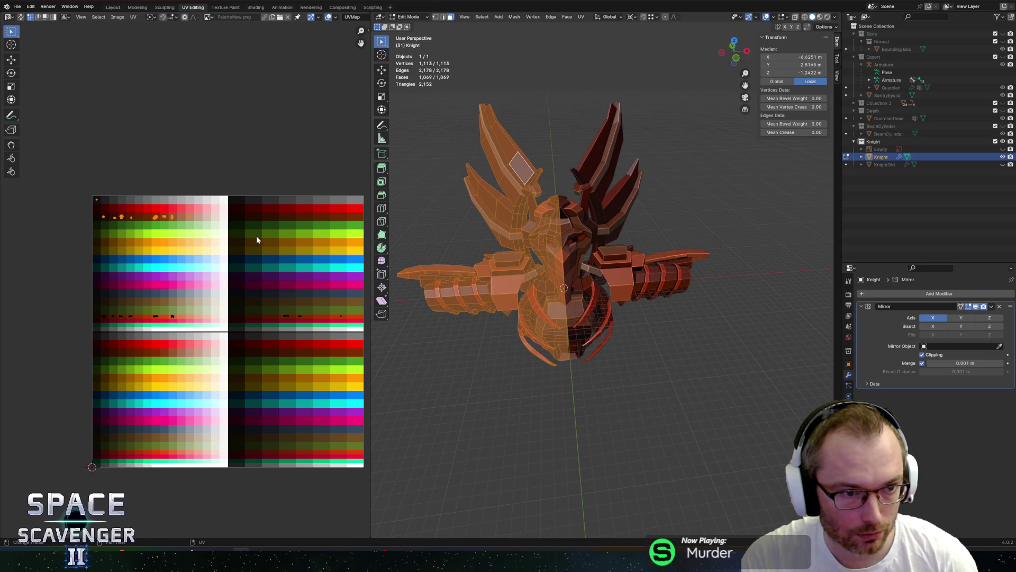
left_click_drag(52, 287, 362, 358)
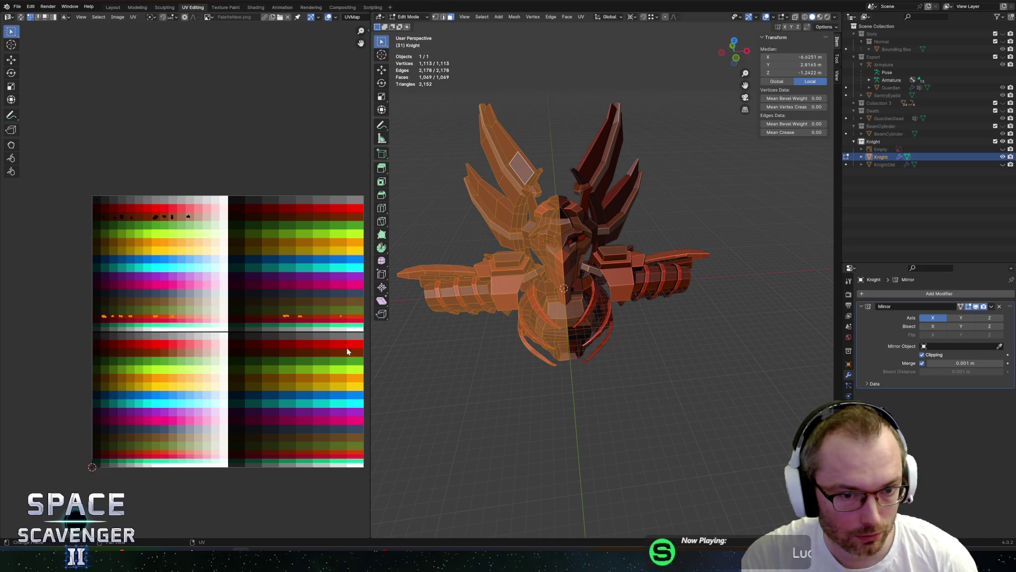
scroll(363, 358, "up", 1)
key("g")
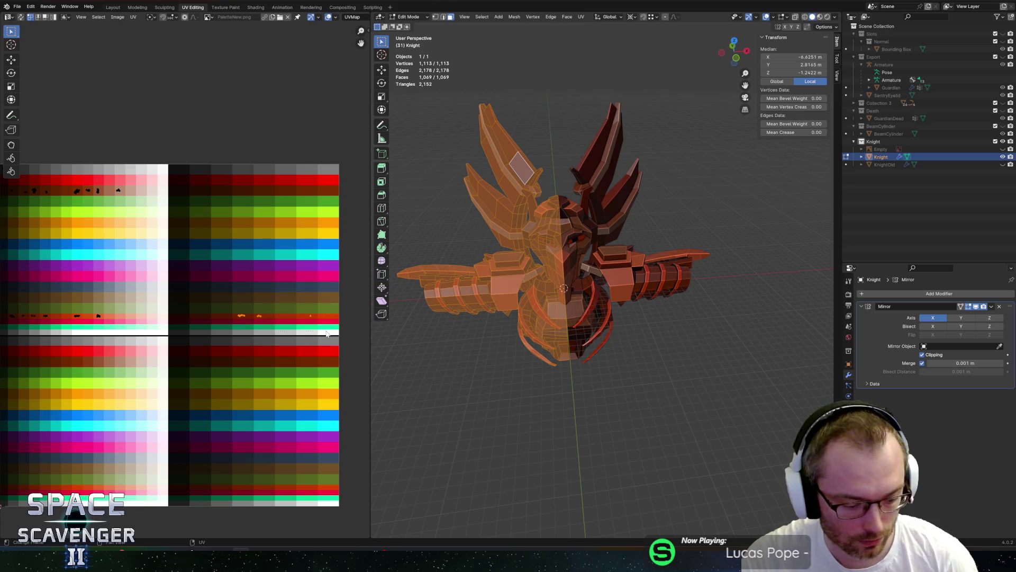
key("y")
left_click(329, 237)
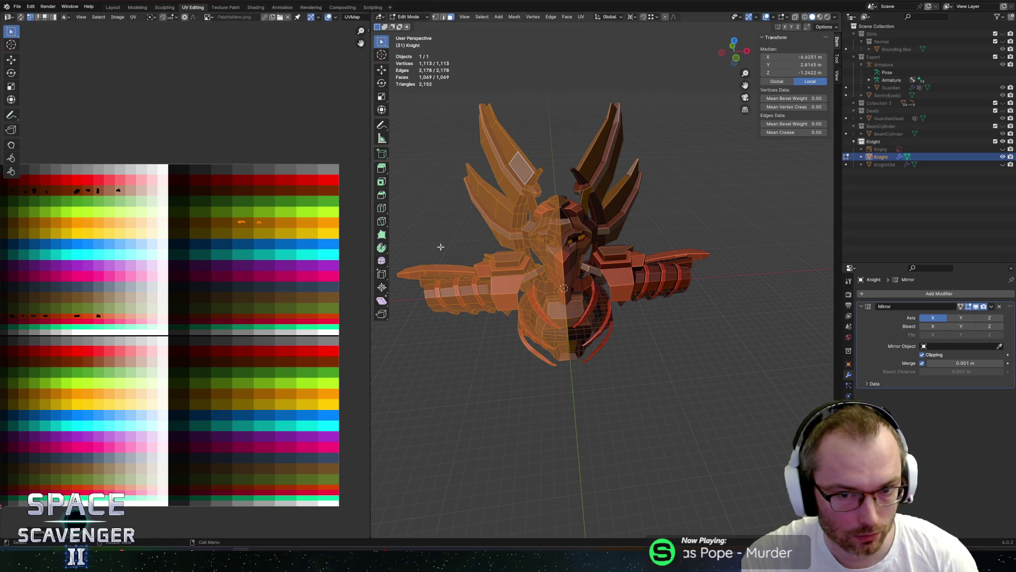
- Re-export the Knight FBX and switch to the running game in Unity
key("ctrl+shift+s")
key("Return")
key("alt+Tab")
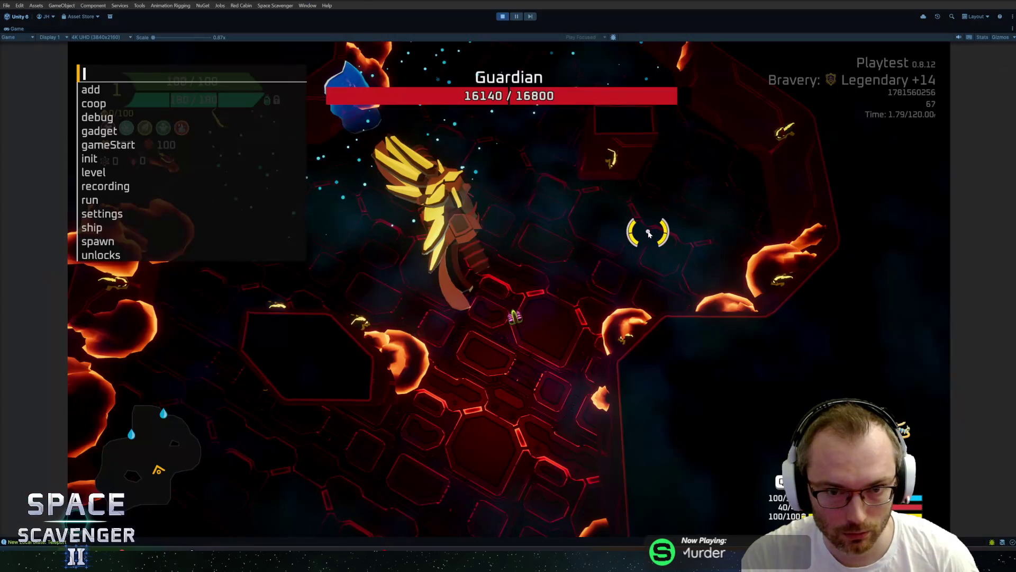
- Close the command console, play the Guardian fight briefly, pause, and return to Blender
key("Escape")
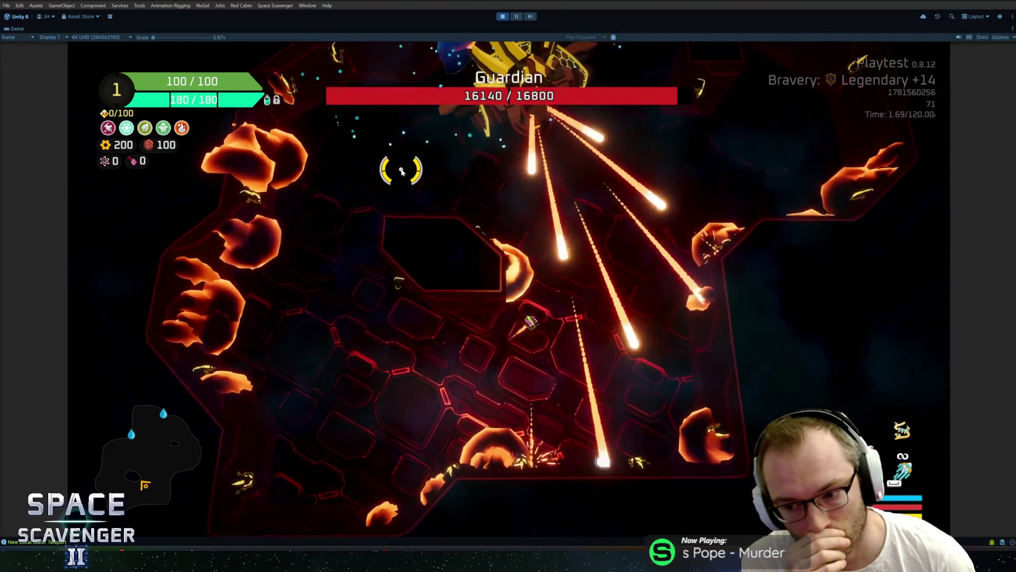
key("Escape")
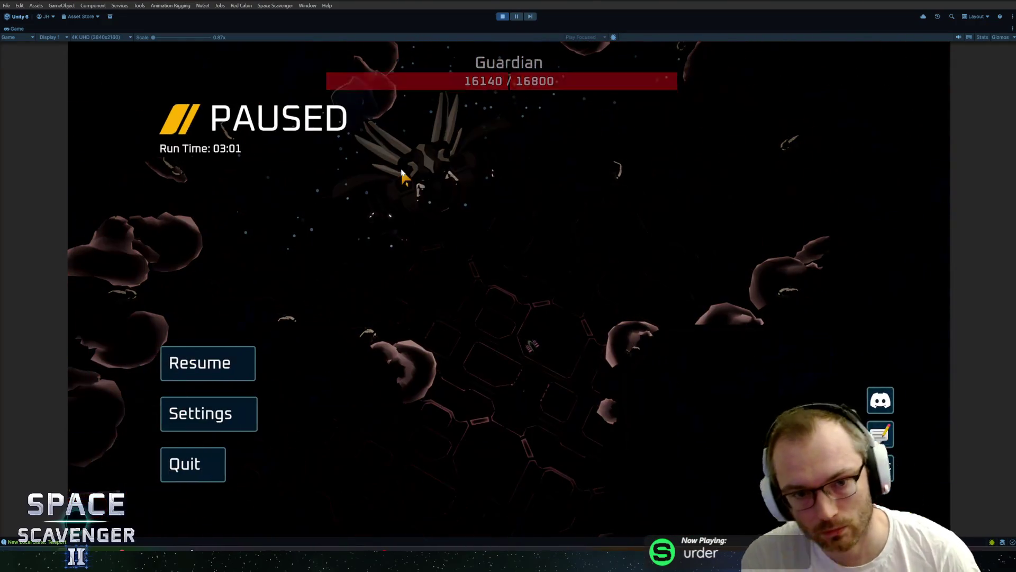
key("alt+Tab")
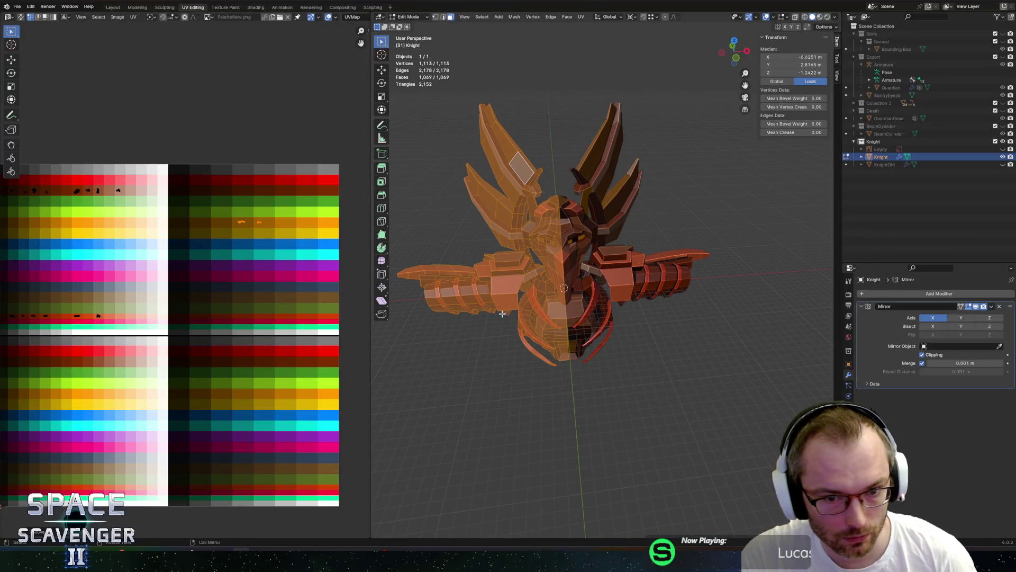
- Select a claw face, grow it to the linked faces, and box-select its UV island
scroll(503, 314, "up", 3)
middle_click_drag(503, 314, 473, 326)
left_click(474, 327)
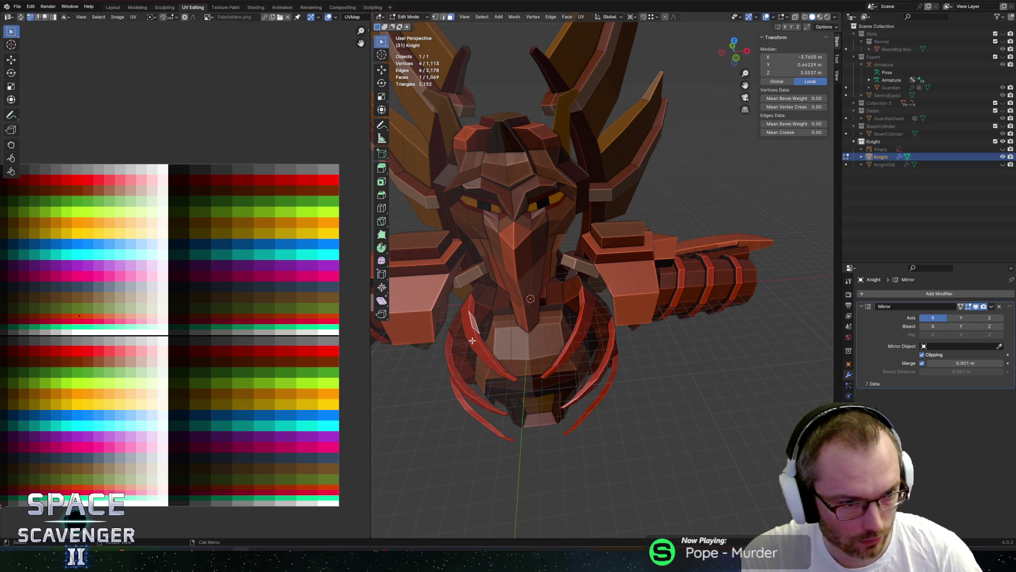
key("ctrl+l")
scroll(202, 464, "up", 3)
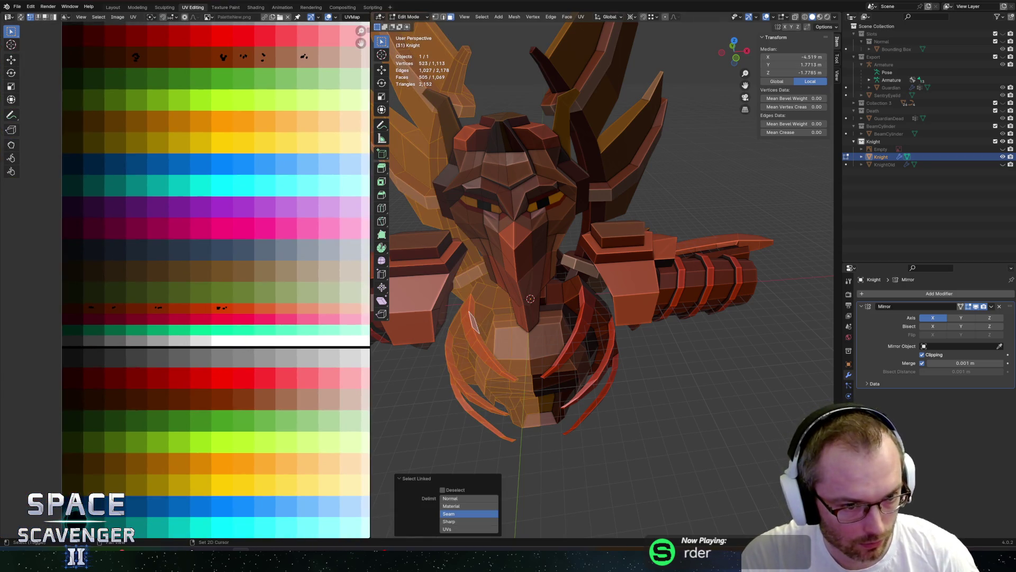
scroll(225, 357, "up", 2)
mouse_move(241, 348)
left_mouse_down()
mouse_move(252, 345)
mouse_move(246, 361)
left_mouse_up()
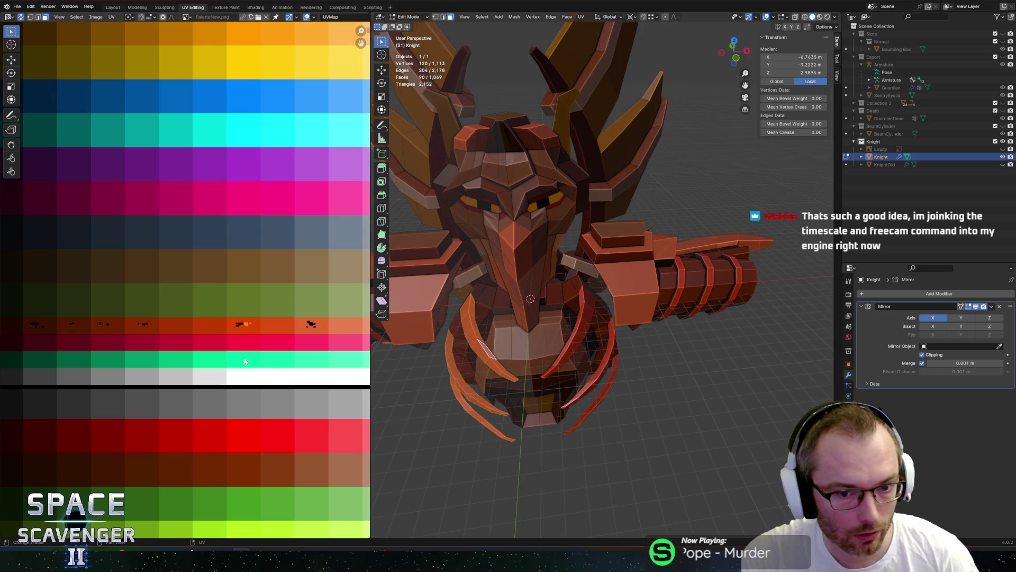
- In X-ray view, circle-deselect the tentacle's zigzag faces, leaving only the curved claws
mouse_move(426, 342)
middle_mouse_down()
mouse_move(524, 198)
mouse_move(534, 139)
middle_mouse_up()
key("alt+z")
key("c")
mouse_move(483, 158)
middle_mouse_down()
mouse_move(508, 211)
mouse_move(557, 233)
mouse_move(583, 228)
mouse_move(578, 242)
mouse_move(605, 230)
mouse_move(603, 242)
middle_mouse_up()
key("Escape")
key("alt+z")
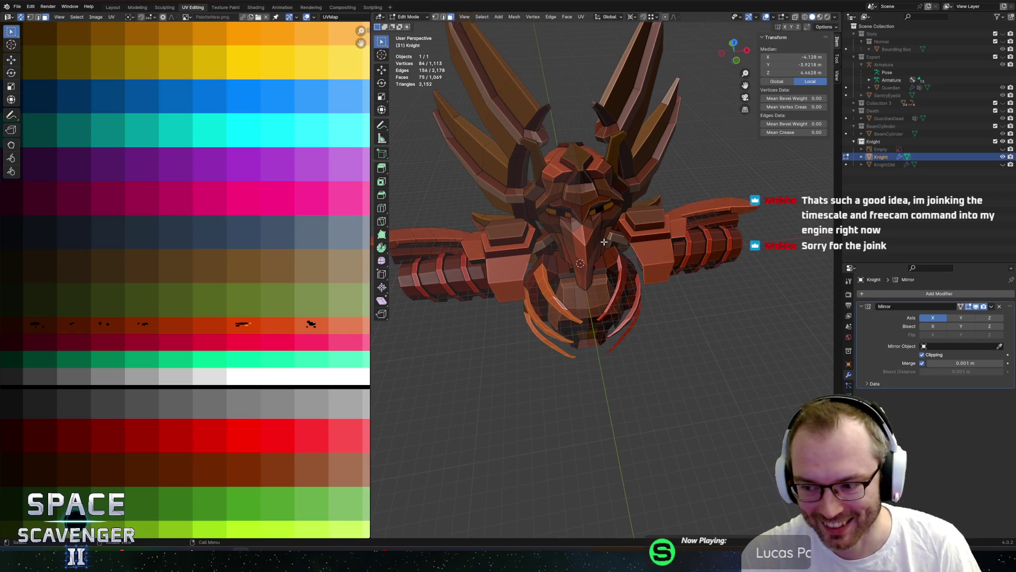
- Move the claw UVs onto a new palette colour
scroll(167, 284, "down", 4)
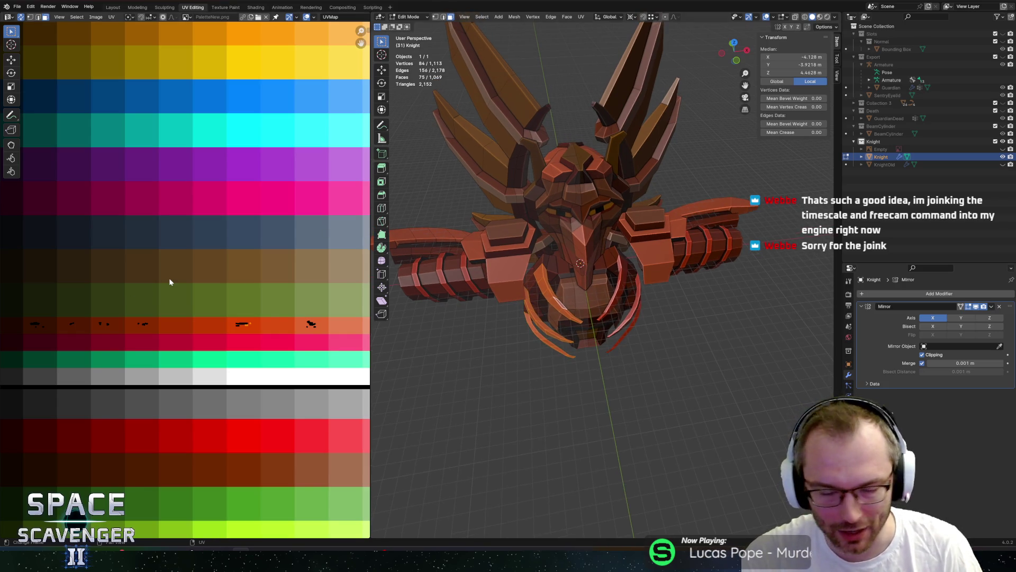
key("g")
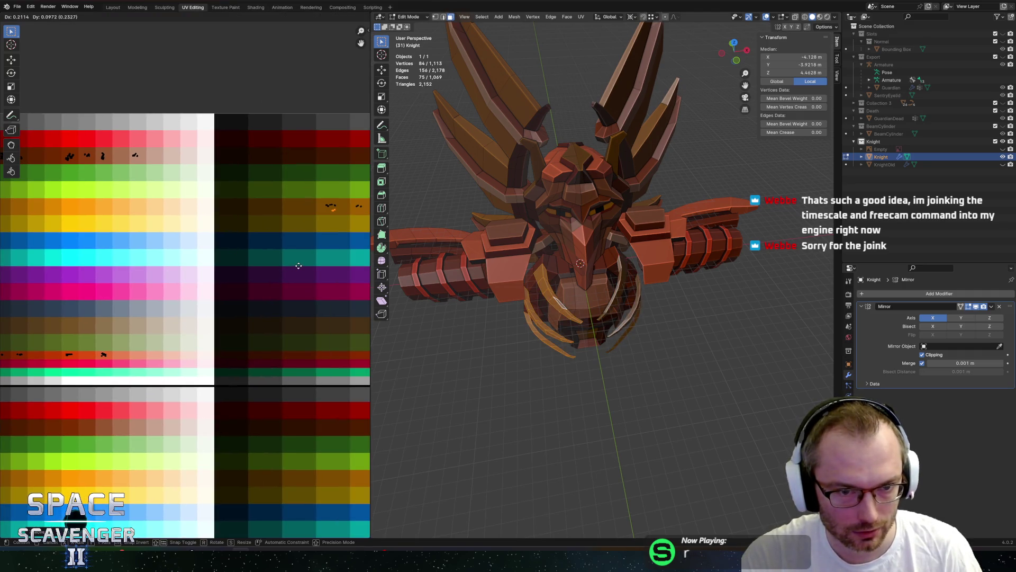
left_click(298, 265)
mouse_move(299, 265)
middle_mouse_down()
mouse_move(182, 276)
mouse_move(211, 277)
middle_mouse_up()
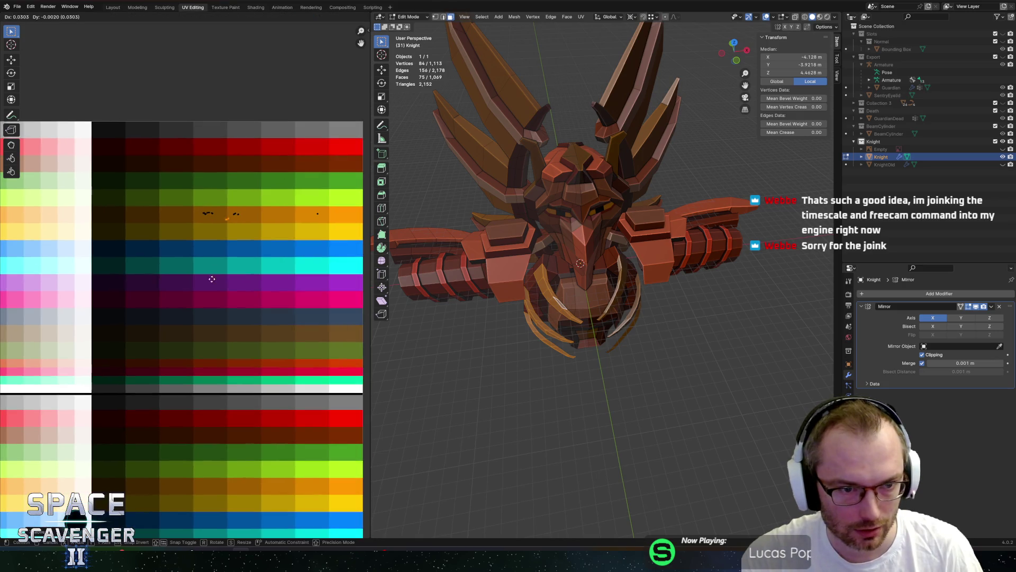
- Export the Knight as Knight.fbx, check the Guardian in the resumed game, and return to Blender
key("Tab")
key("ctrl+e")
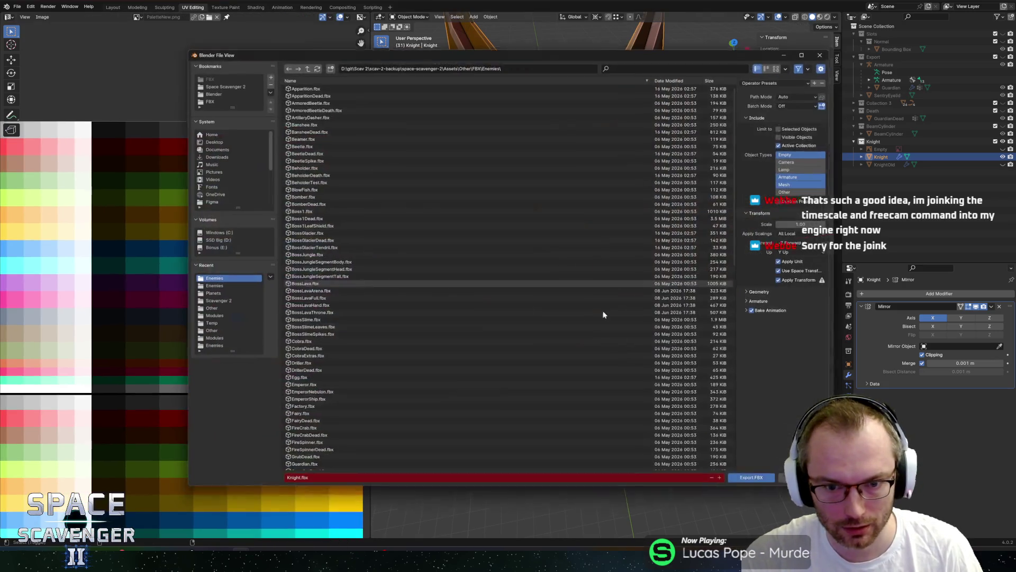
left_click(744, 475)
key("alt+Tab")
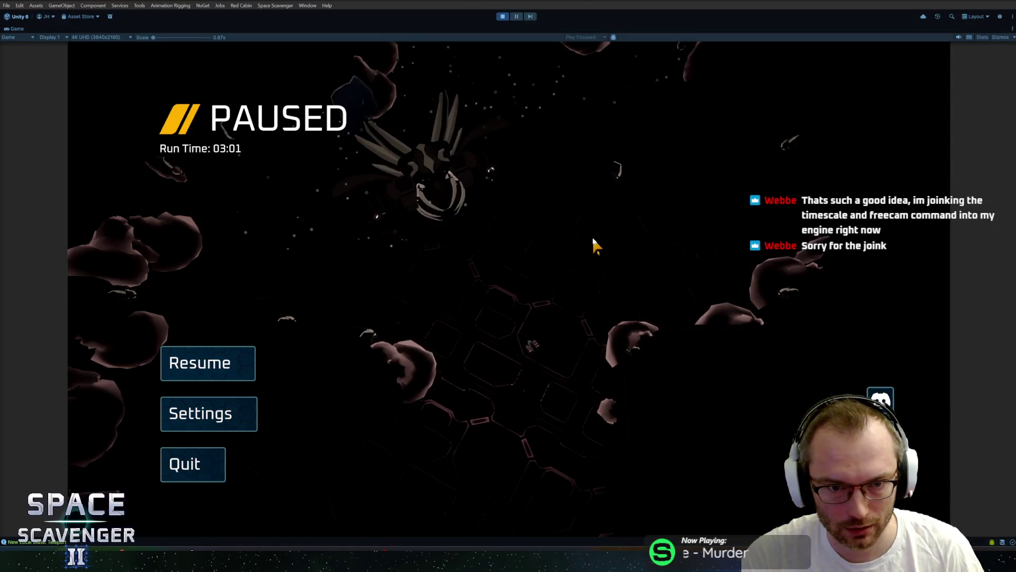
key("Escape")
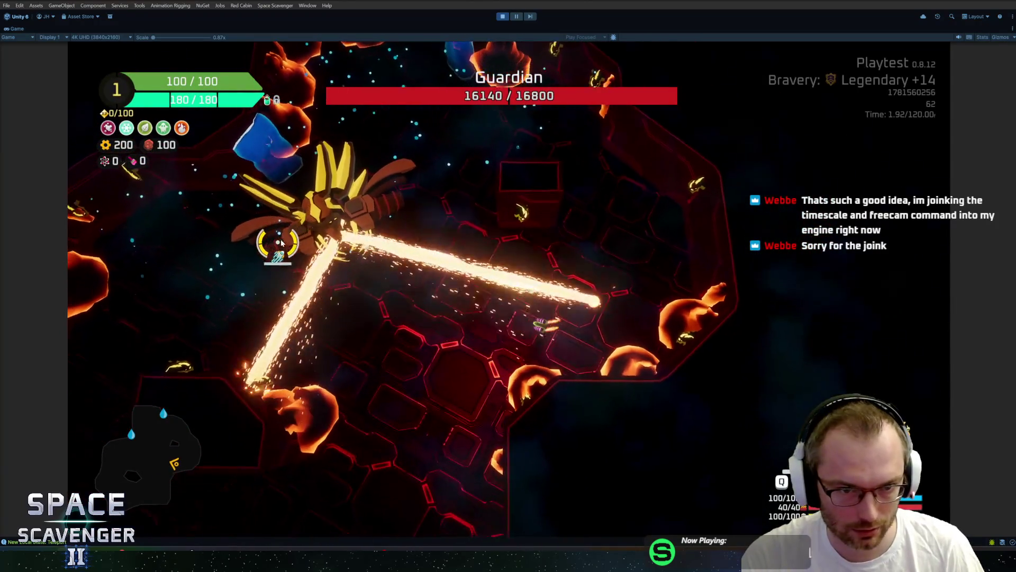
key("alt+Tab")
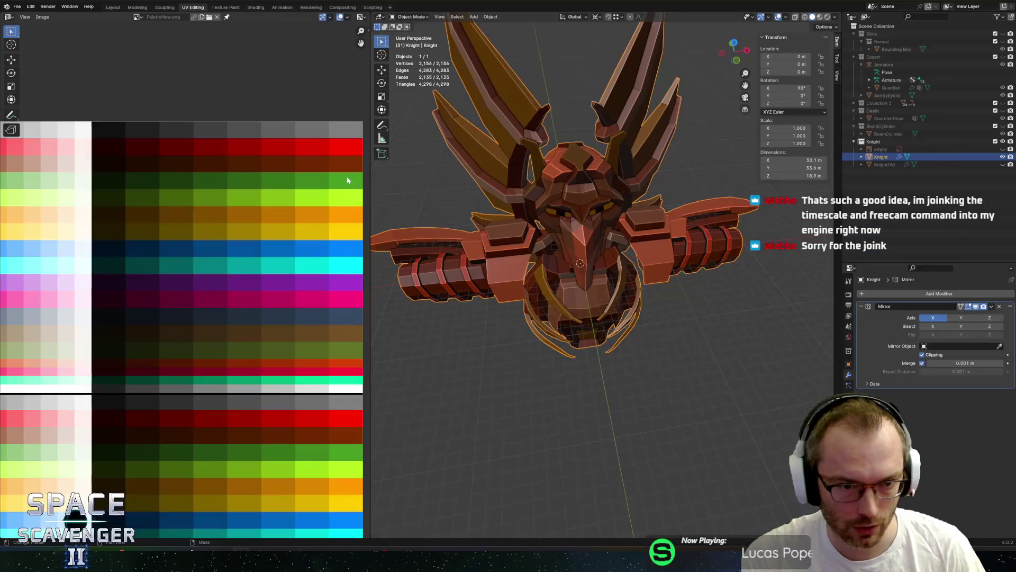
- In Edit Mode, select the linked arm, head and torso pieces plus the arm rings
key("Tab")
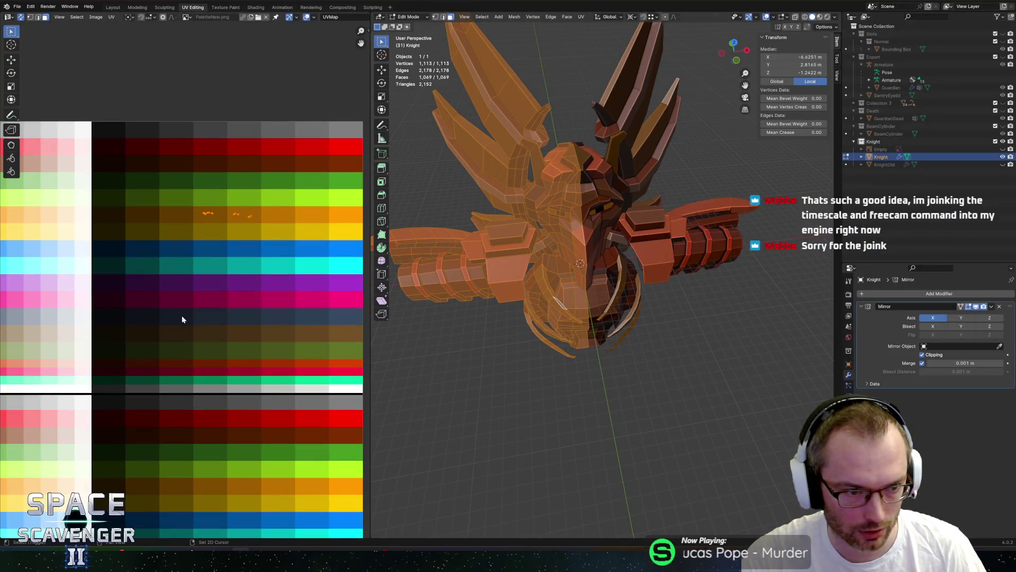
scroll(182, 319, "down", 3)
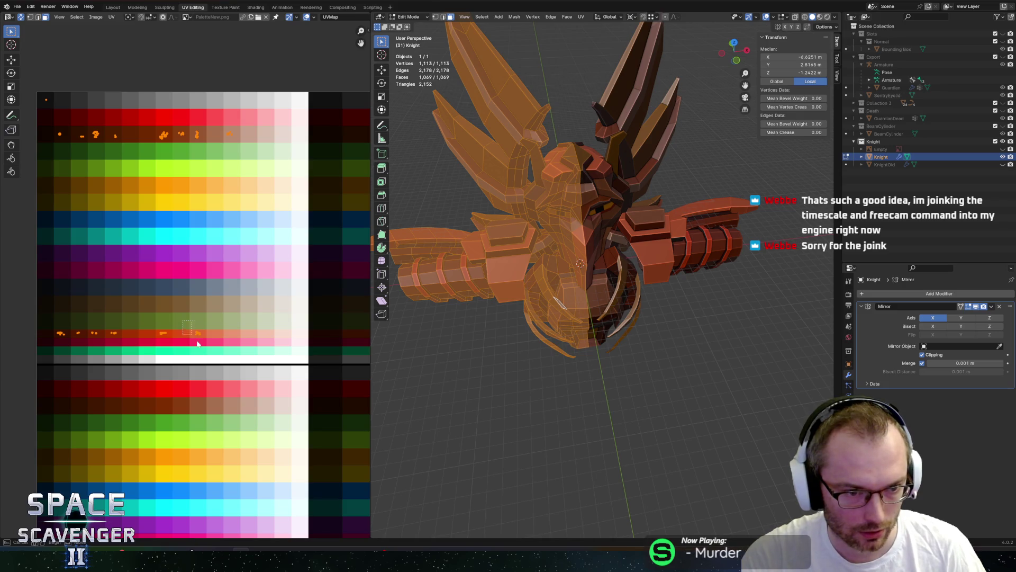
left_click_drag(260, 372, 255, 371)
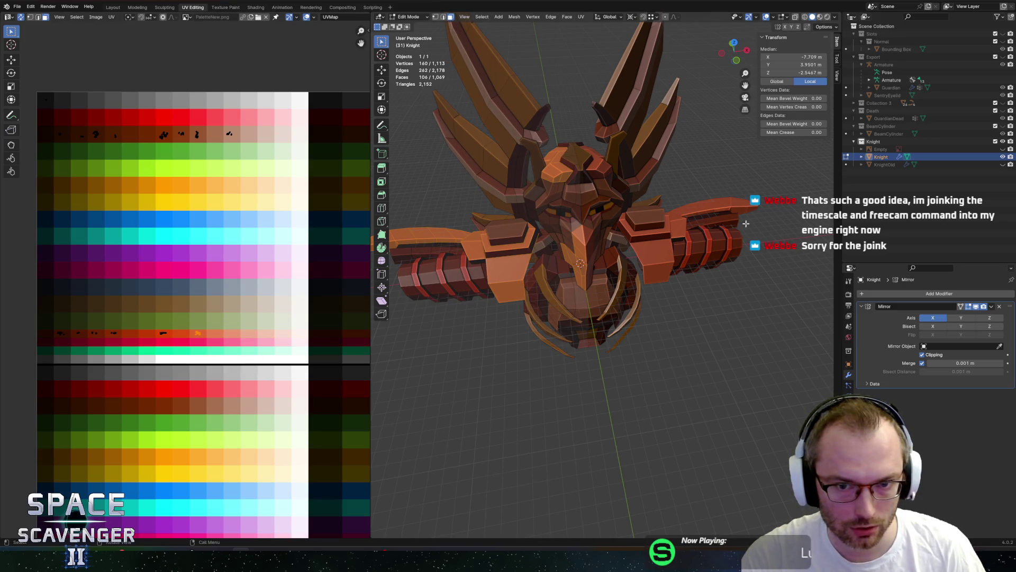
key("ctrl+l")
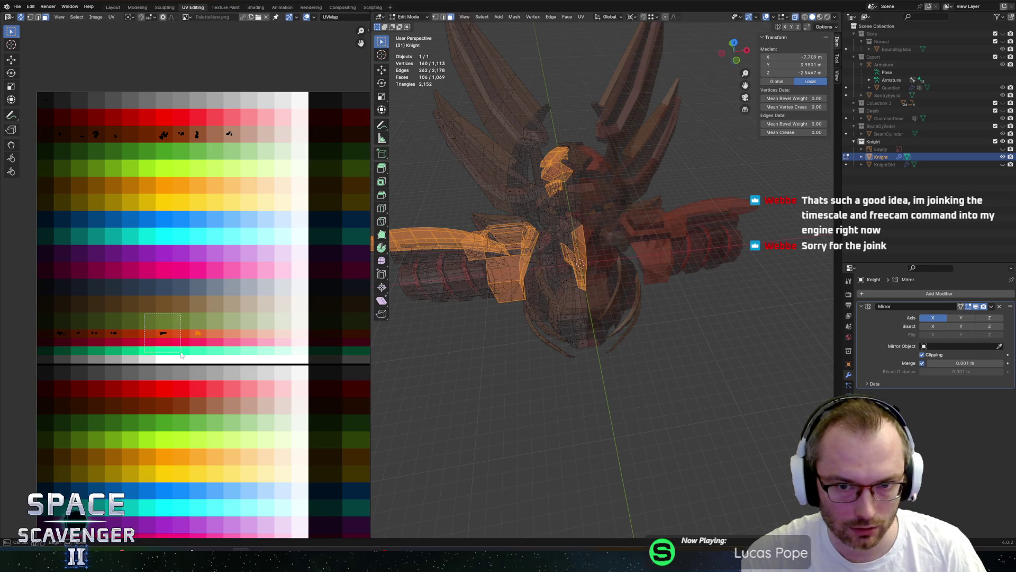
left_click_drag(181, 354, 181, 356, "shift")
middle_click_drag(516, 310, 582, 298)
- Move the selected UVs onto a darker palette colour and leave Edit Mode
middle_click_drag(239, 336, 135, 367)
key("g")
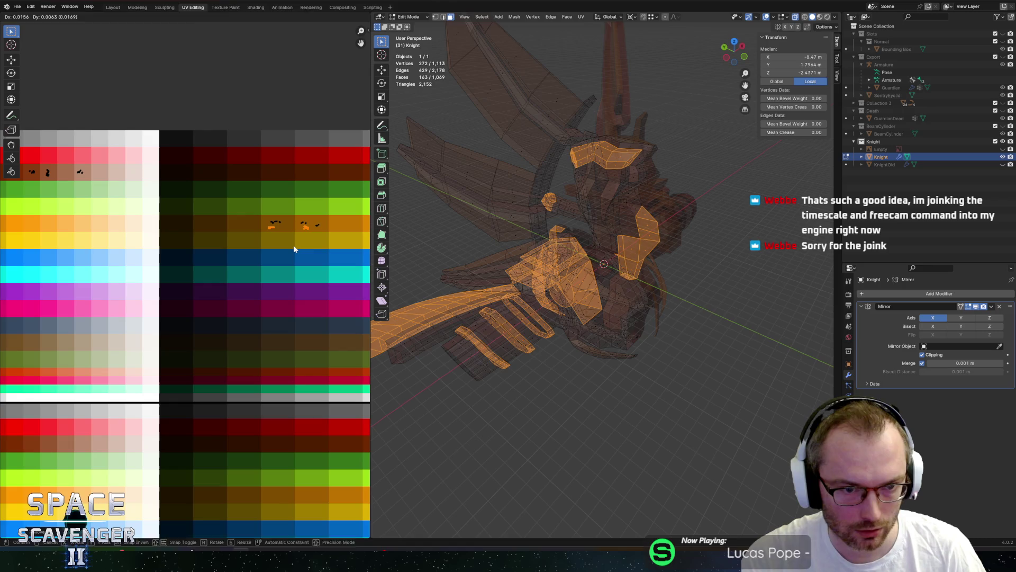
left_click(295, 250)
key("Tab")
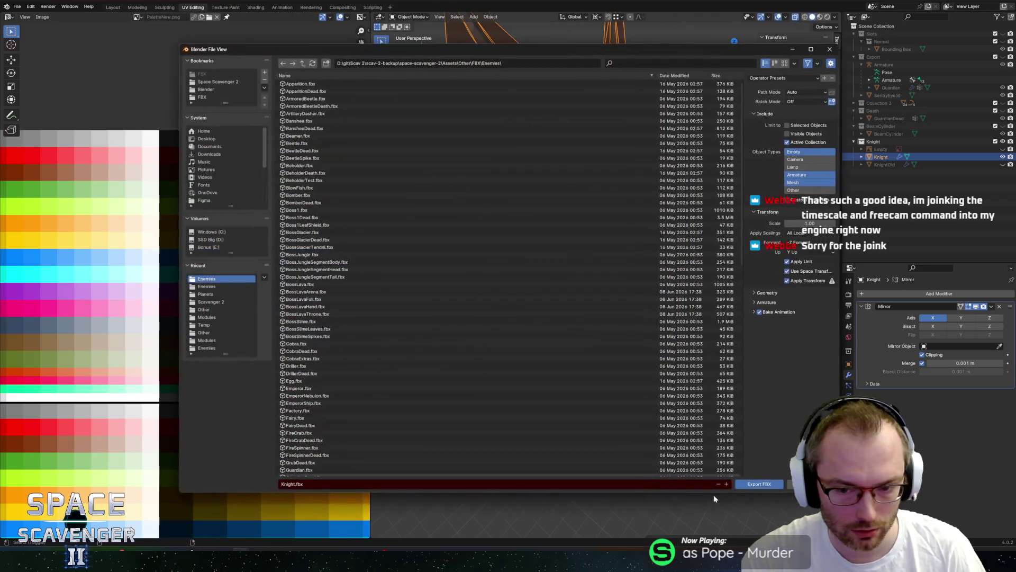
- Export Knight.fbx, playtest the Guardian briefly in Unity, pause, and return to Blender
key("alt+Tab")
key("Escape")
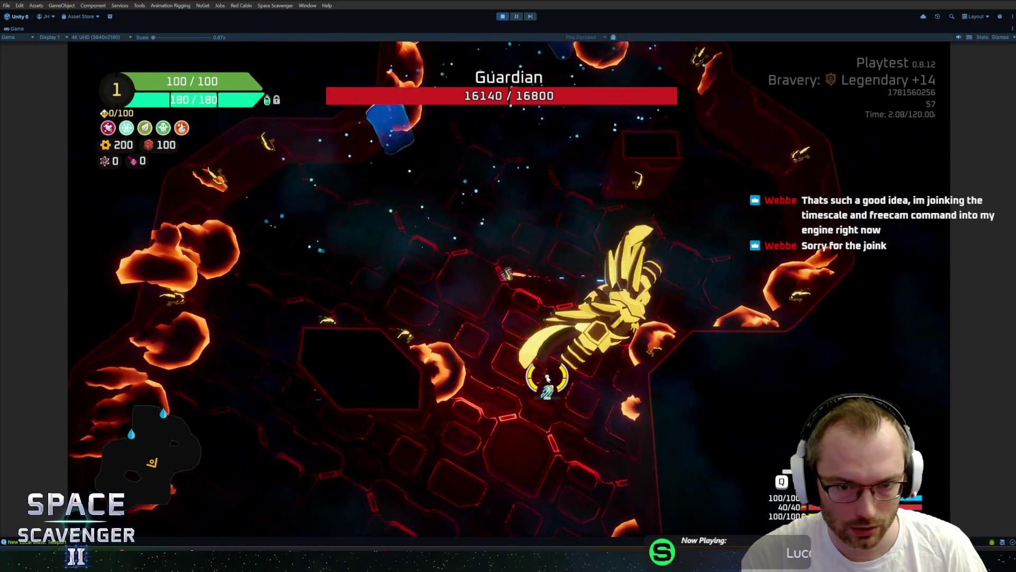
key("Escape")
key("alt+Tab")
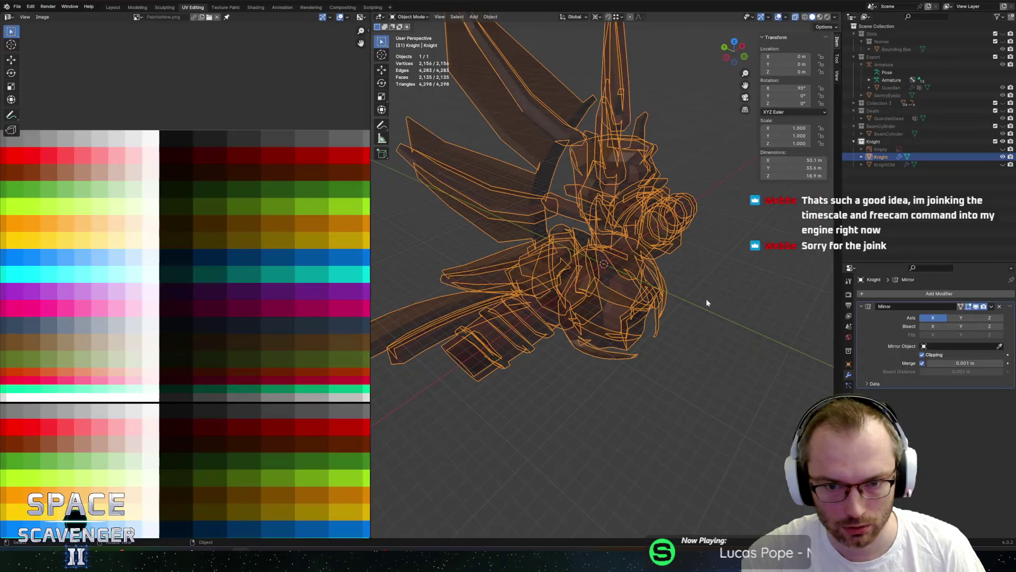
- In edit mode, move the Knight's arm band UV island onto a dark orange palette shade
key("Tab")
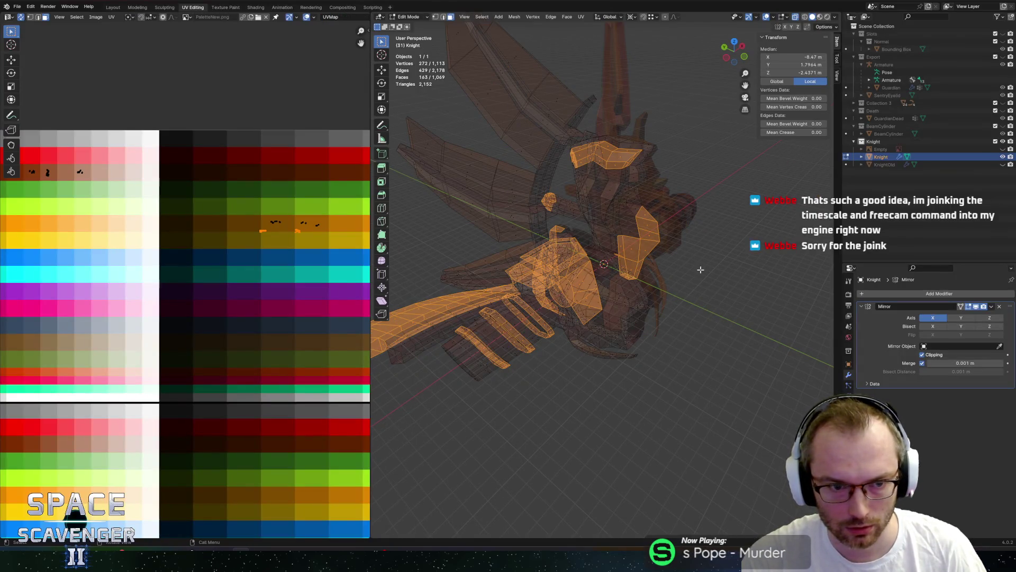
scroll(109, 353, "left", 3, "ctrl")
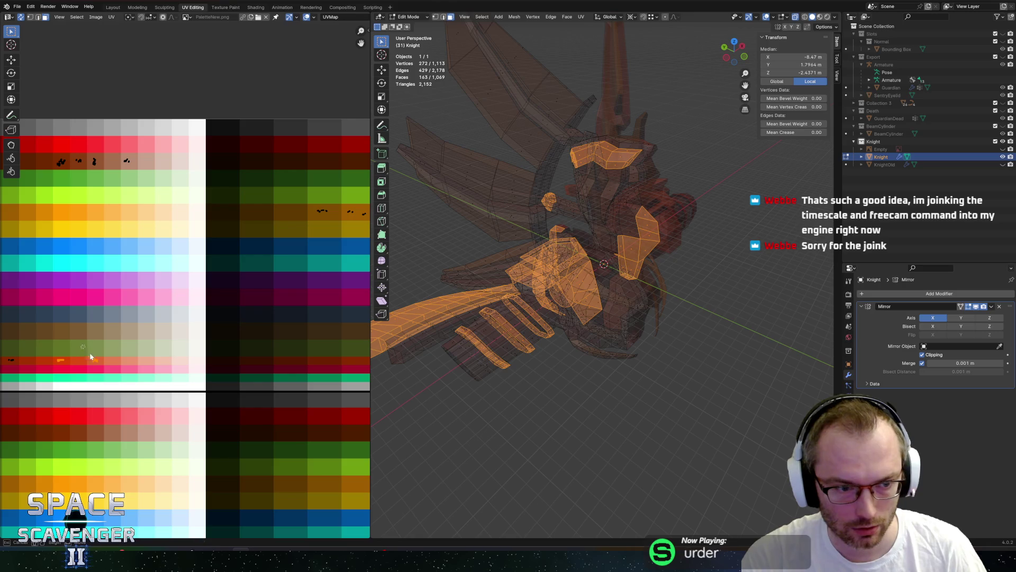
left_click_drag(129, 396, 129, 396)
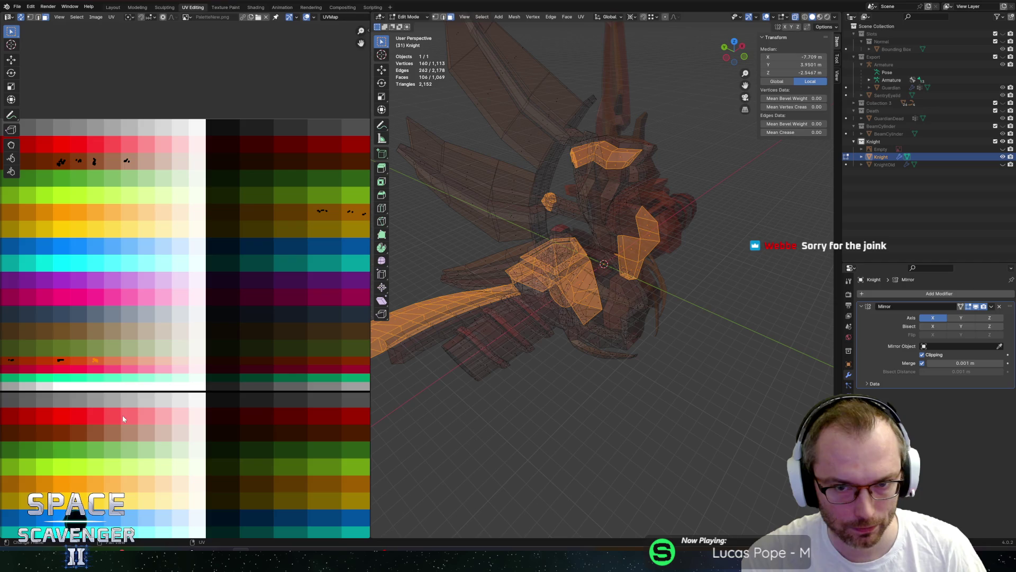
left_click_drag(71, 385, 71, 390)
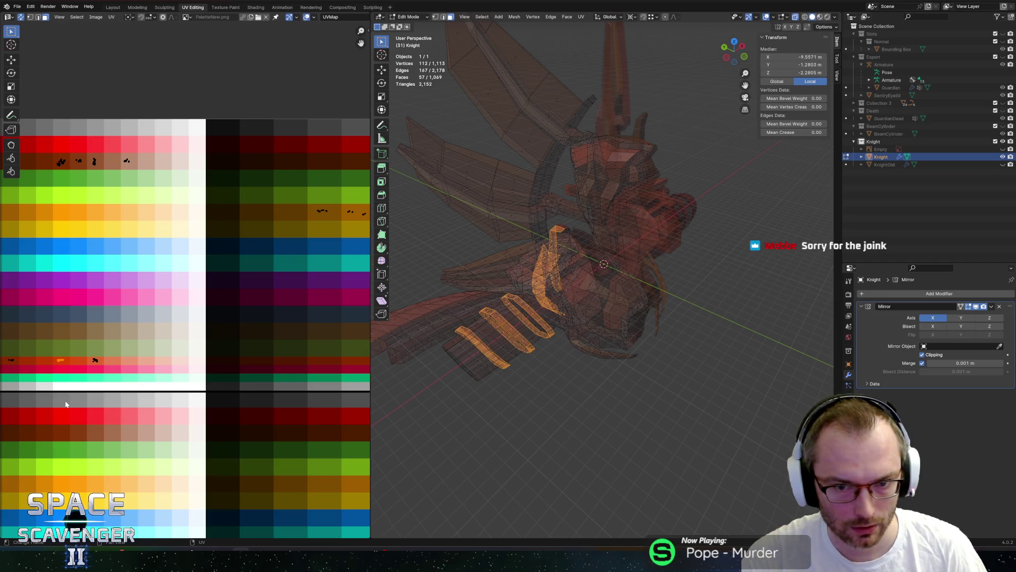
key("g")
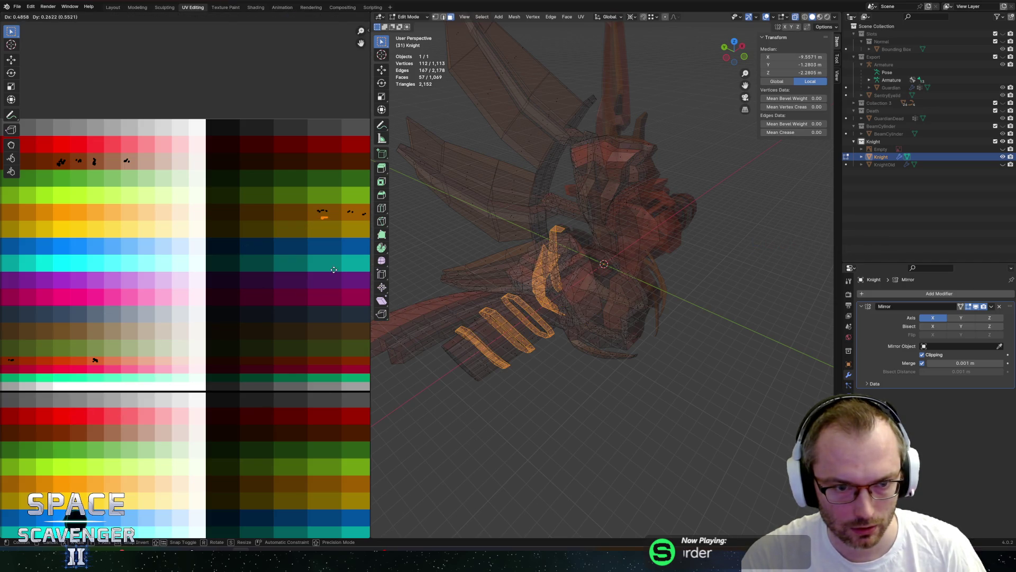
left_click(334, 270)
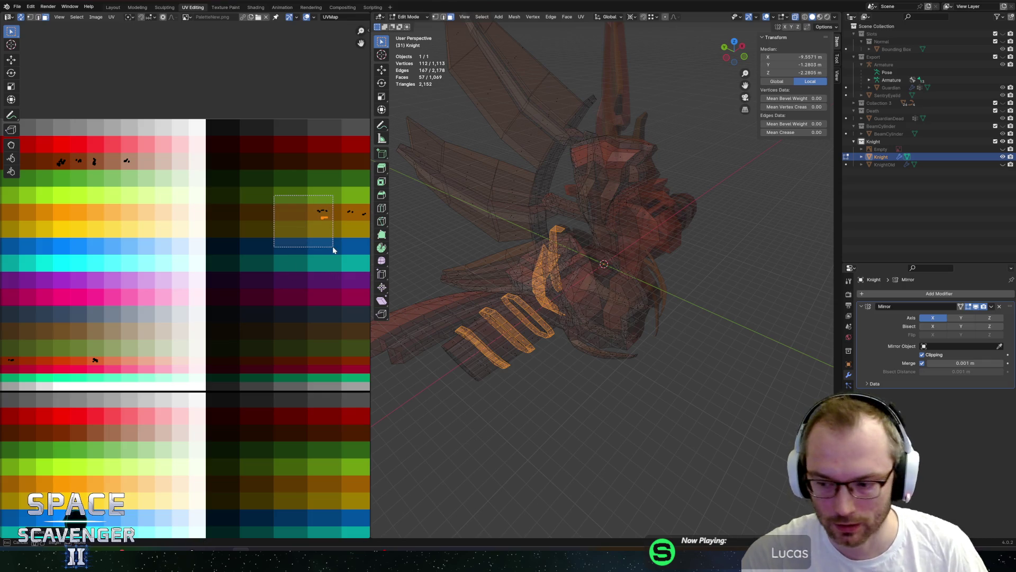
left_click_drag(332, 246, 333, 246)
mouse_move(717, 264)
middle_mouse_down()
mouse_move(625, 238)
mouse_move(571, 277)
middle_mouse_up()
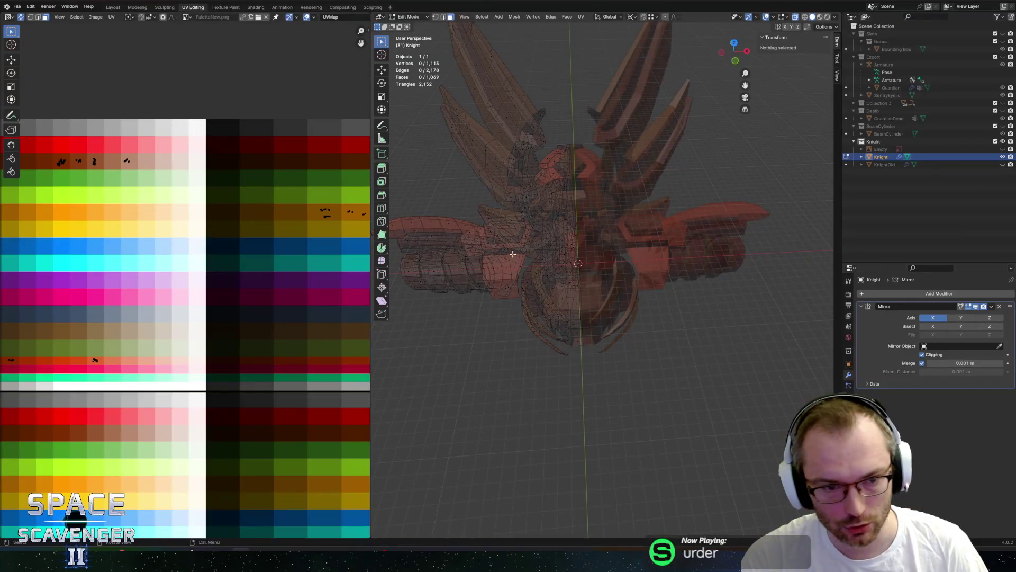
- Select the Knight's UVs on the red palette rows and shift them slightly upward
key("a")
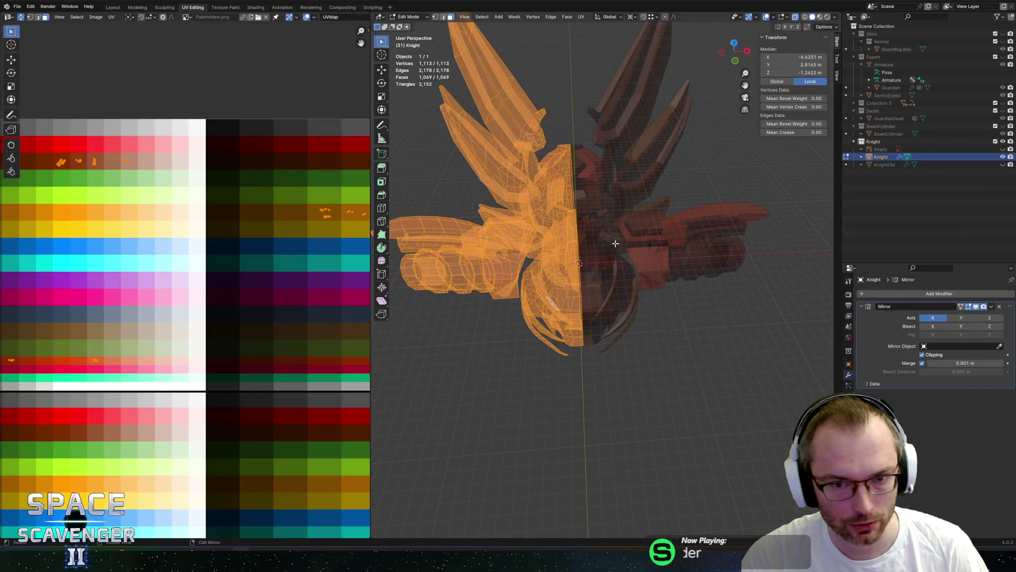
middle_click_drag(106, 197, 164, 196)
left_click_drag(32, 165, 203, 219)
key("g")
key("y")
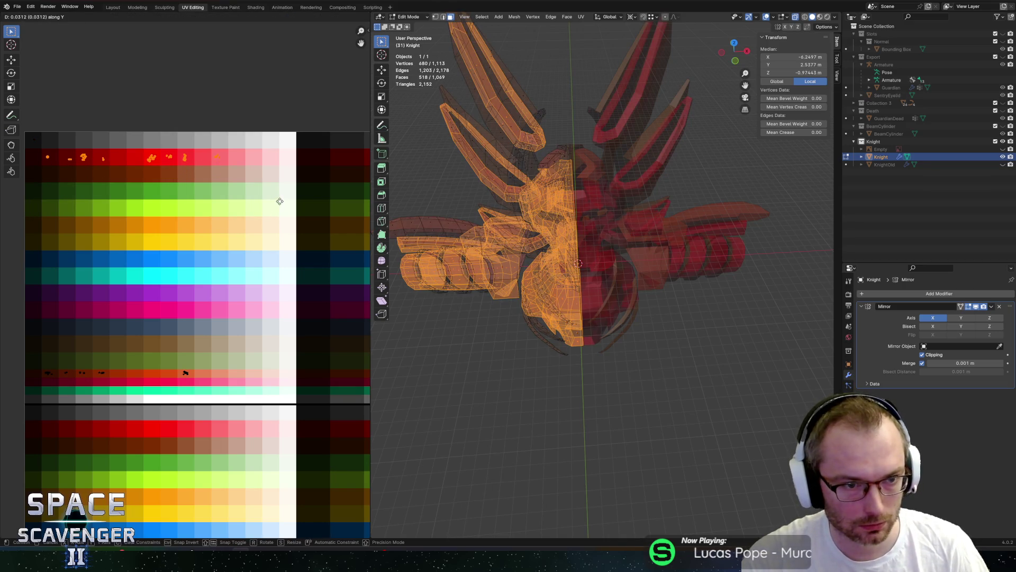
left_click(280, 202)
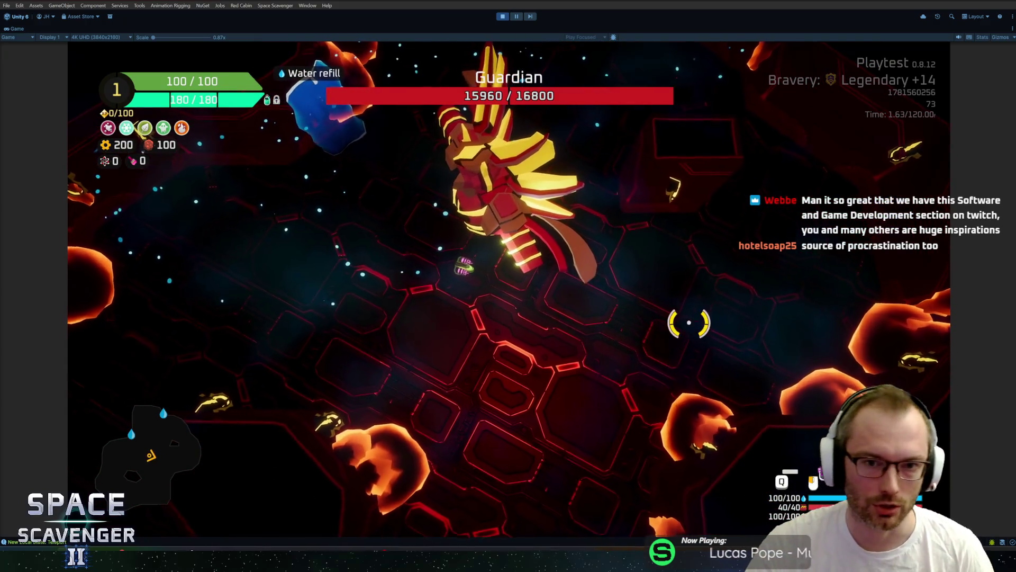
- Pause the red-and-gold Guardian playtest and return to the Knight in Blender
key("Escape")
key("alt+Tab")
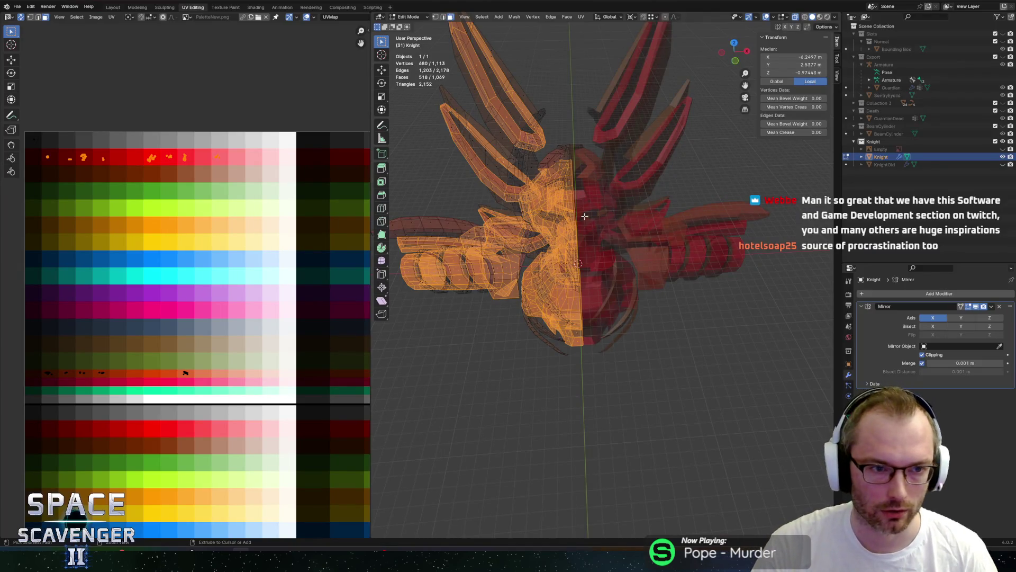
- Select all the Knight's UVs and shift them down to a darker palette row
key("ctrl+z")
key("ctrl+z")
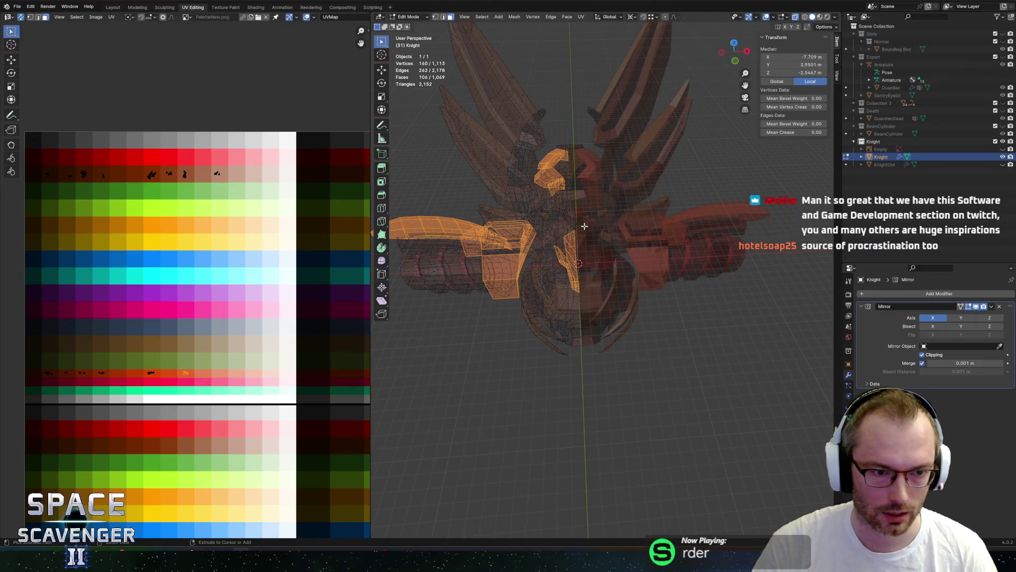
key("ctrl+z")
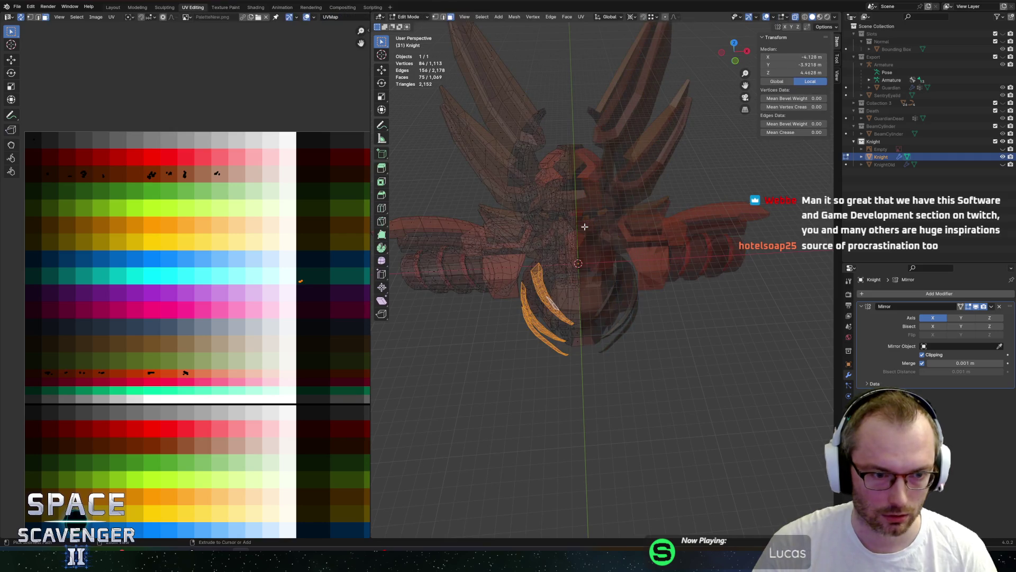
key("a")
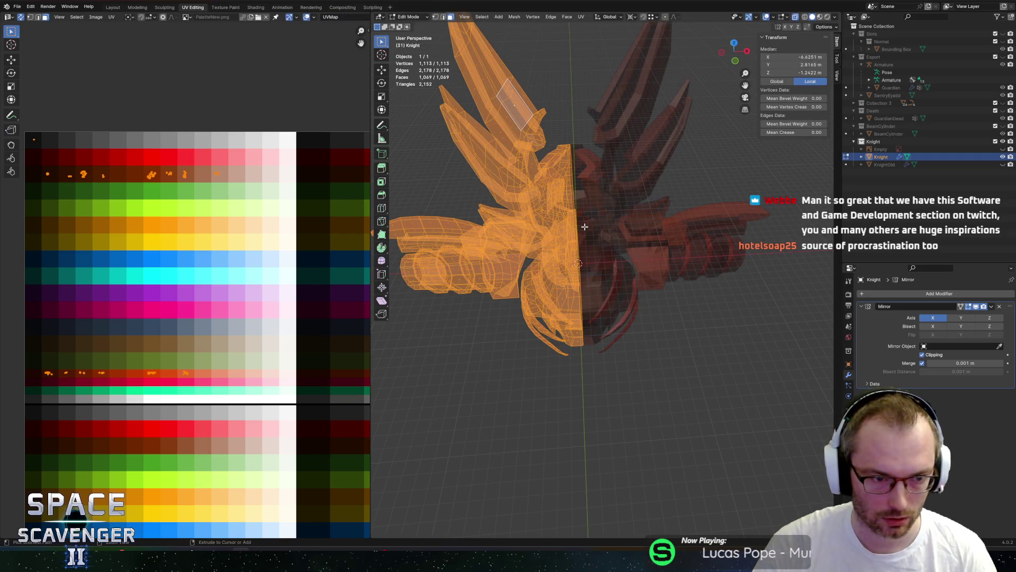
key("ctrl+z")
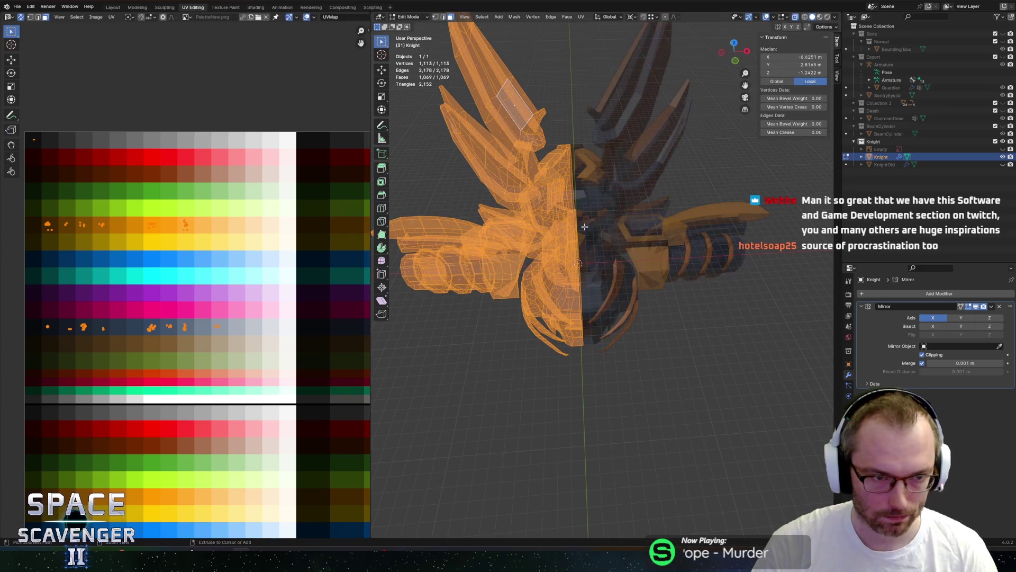
- Back in Object Mode, save EnemyGuardian.blend and export the Knight model as FBX
key("Tab")
mouse_move(697, 242)
middle_mouse_down()
mouse_move(609, 334)
mouse_move(681, 309)
middle_mouse_up()
key("ctrl+s")
left_click(755, 480)
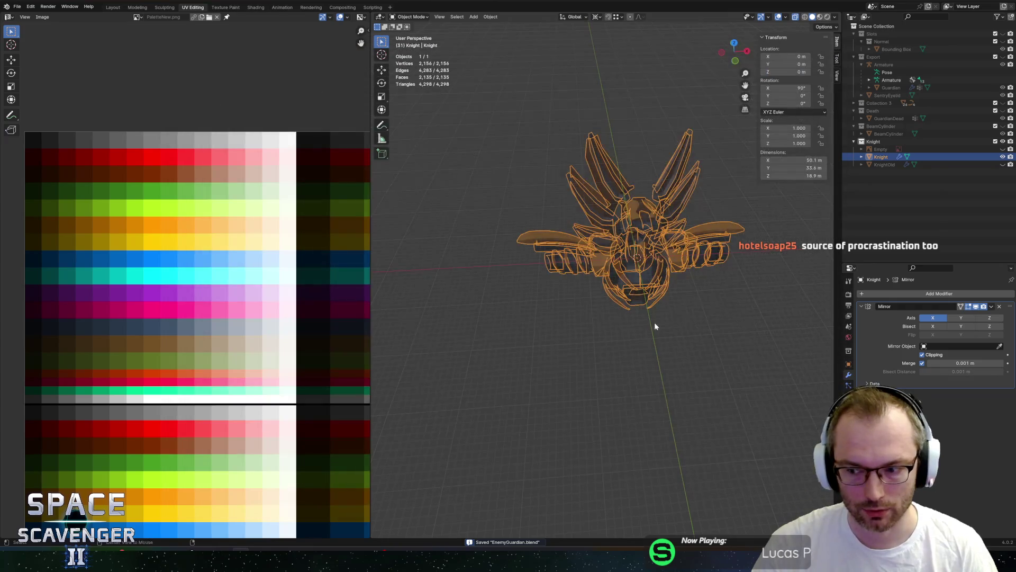
key("alt+Tab")
- Resume the game, fight the dark-and-gold Guardian, then exit Play mode
key("Escape")
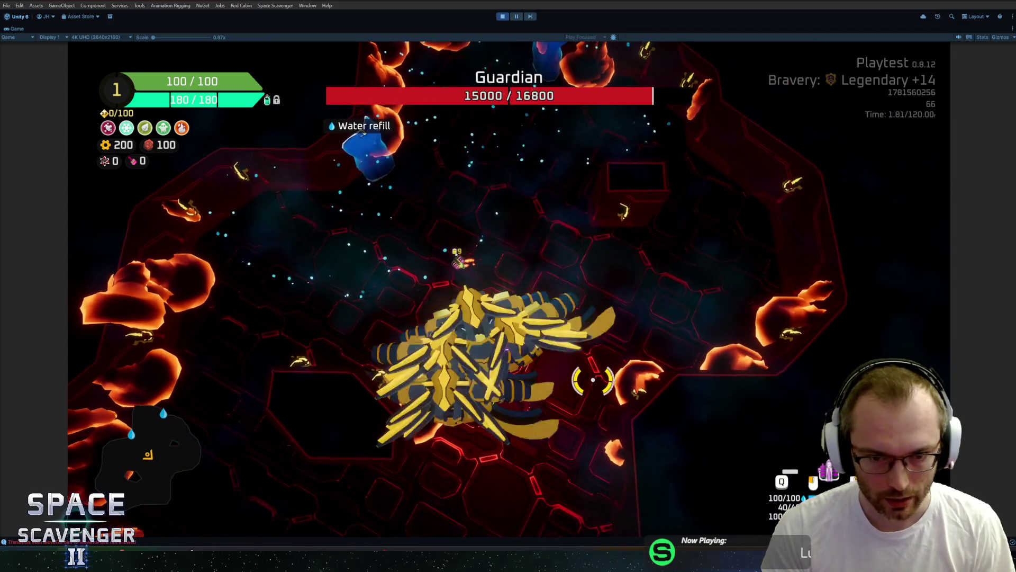
key("ctrl+p")
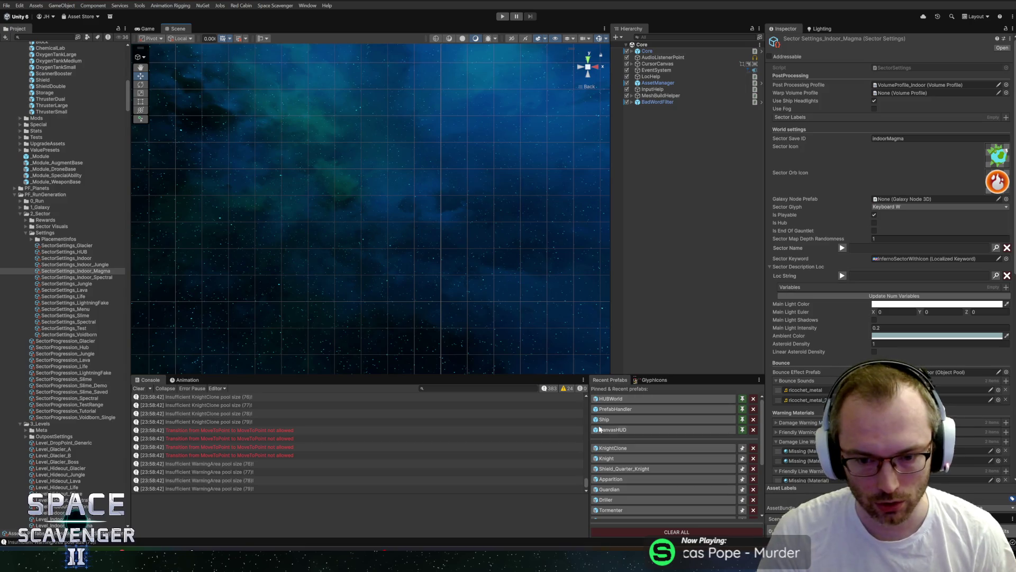
- Open the Knight prefab, inspect its TeleportTelegraph and Teleport states, then enter Play mode
left_click(617, 459)
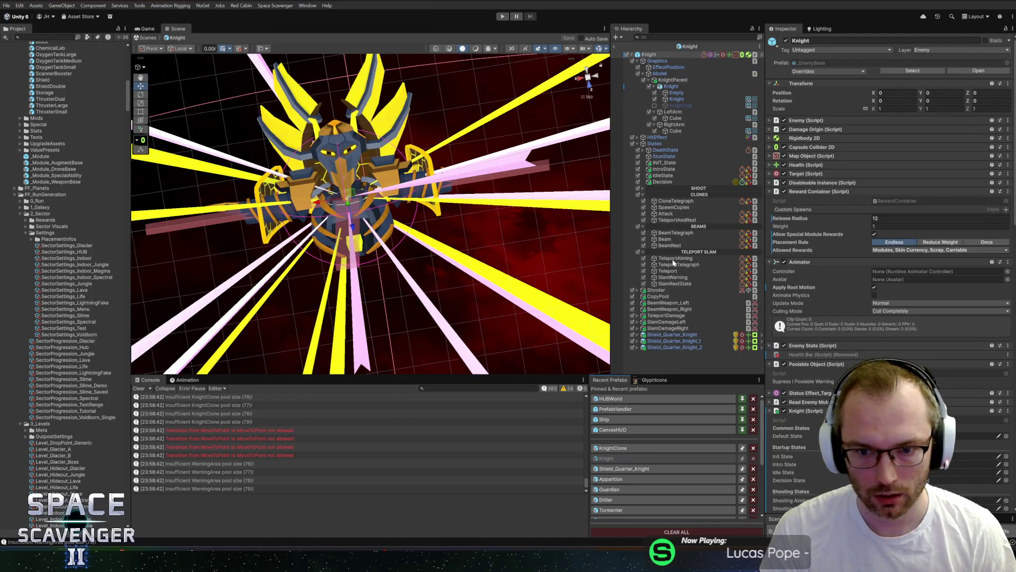
left_click(673, 265)
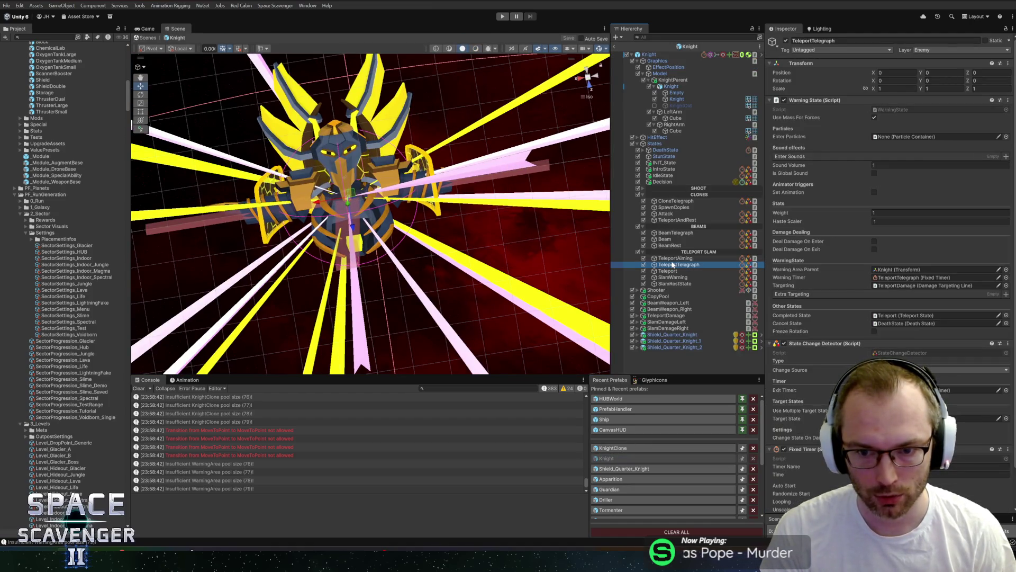
left_click(668, 271)
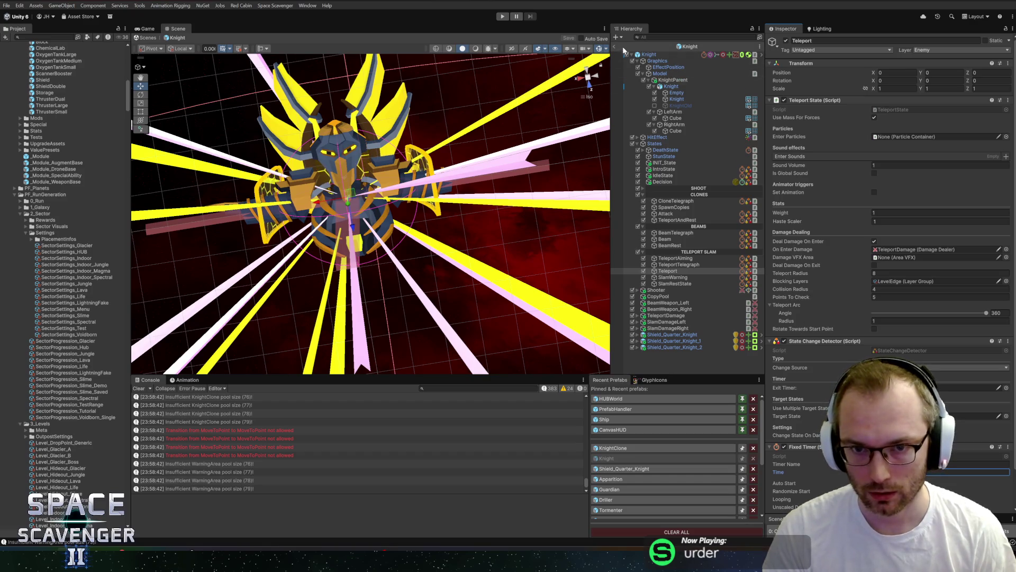
key("ctrl+p")
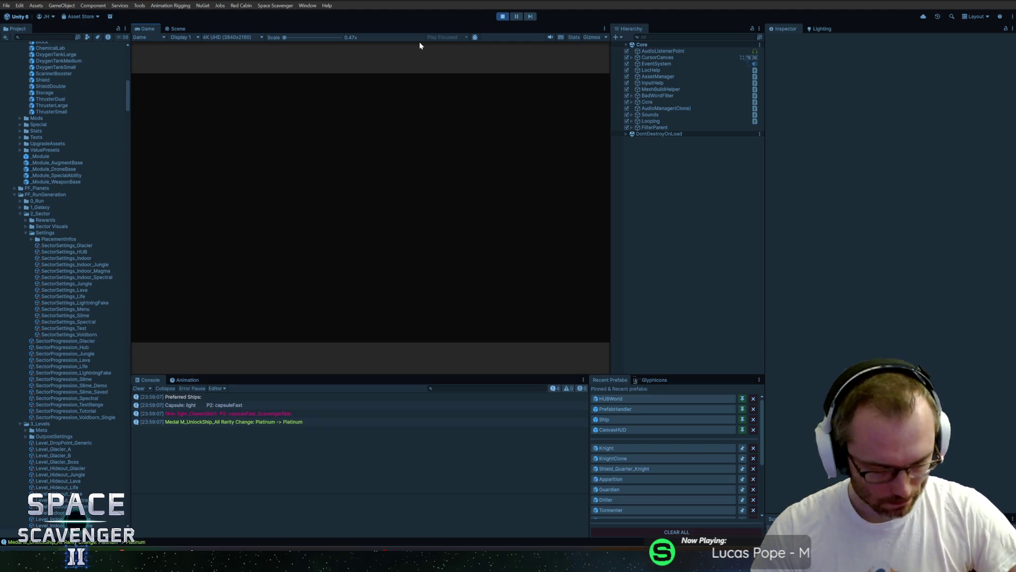
- Maximize the Game view and play through to the Guardian at 16800 / 16800 health
double_click(138, 30)
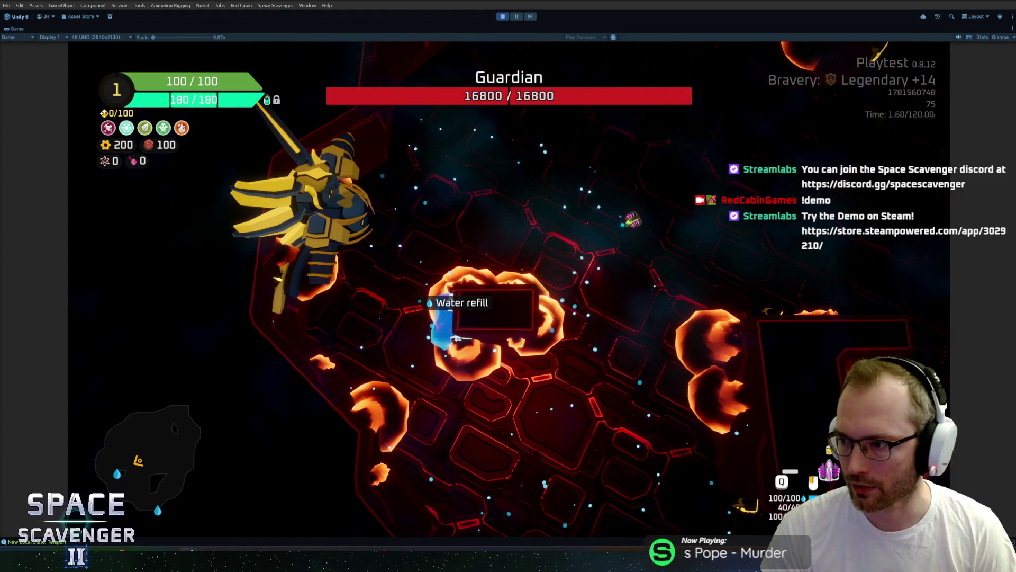
- Bring up the Space Scavenger 2 Demo store page maximised and glance at Steam notifications
key("alt+Tab")
double_click(290, 106)
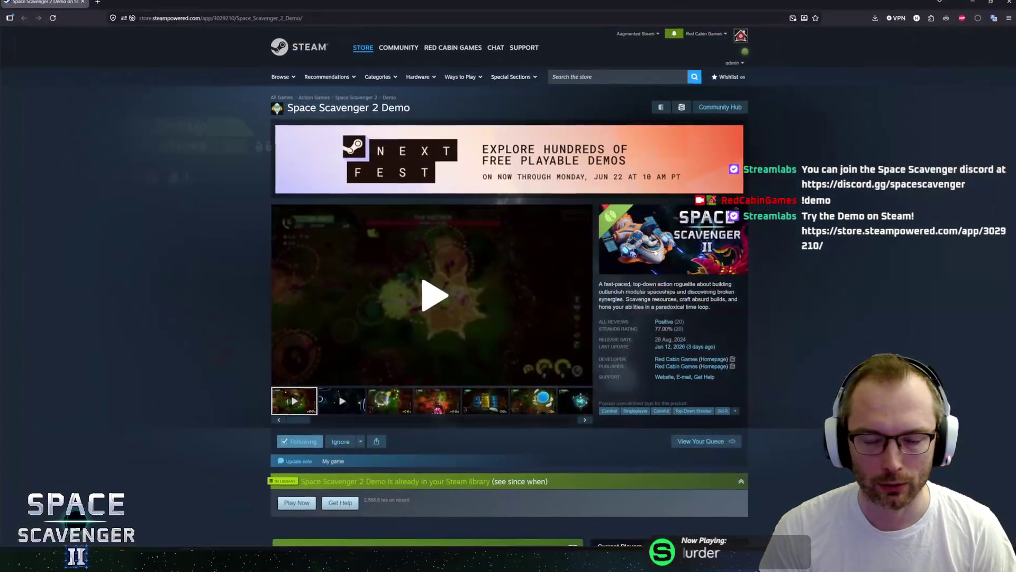
left_click(674, 34)
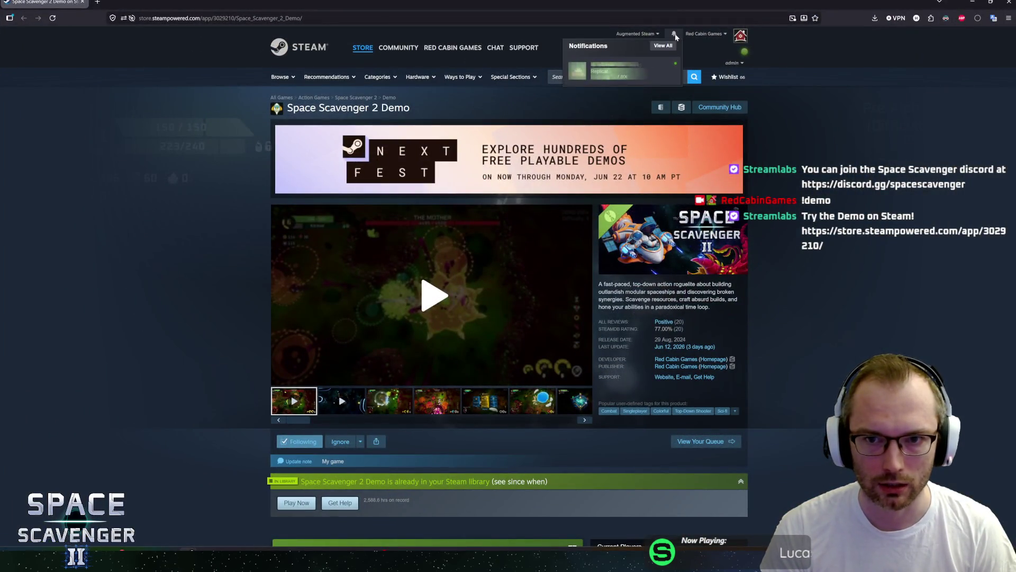
left_click(674, 35)
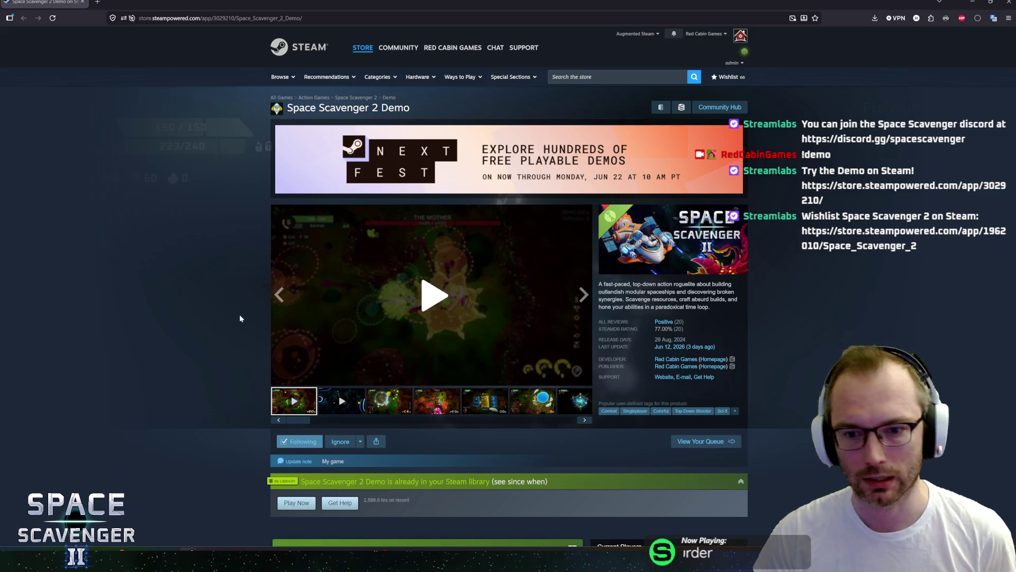
- Browse the demo page and follow through to the full Space Scavenger 2 store page
scroll(193, 426, "down", 3)
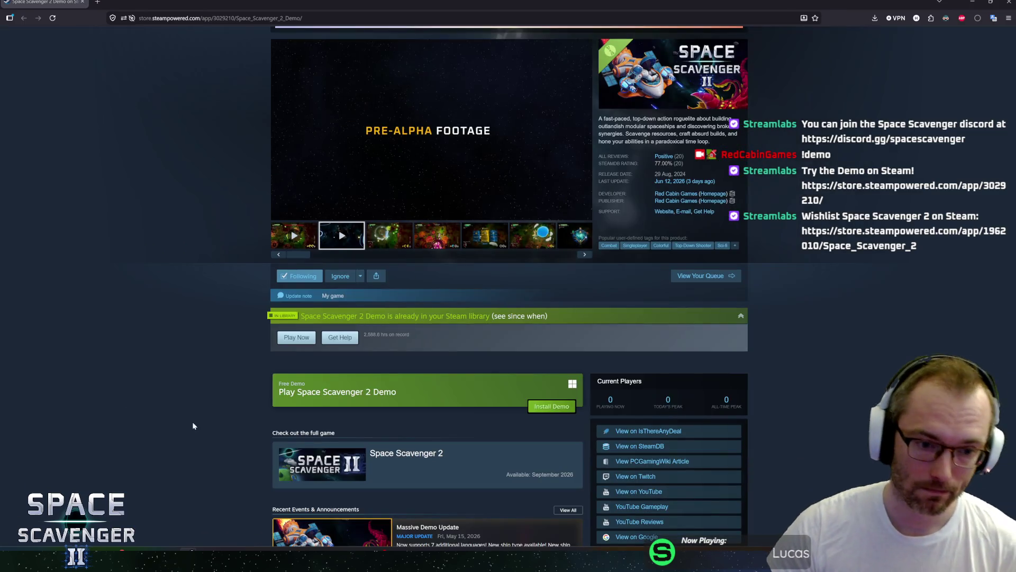
scroll(206, 376, "up", 3)
left_click(155, 18)
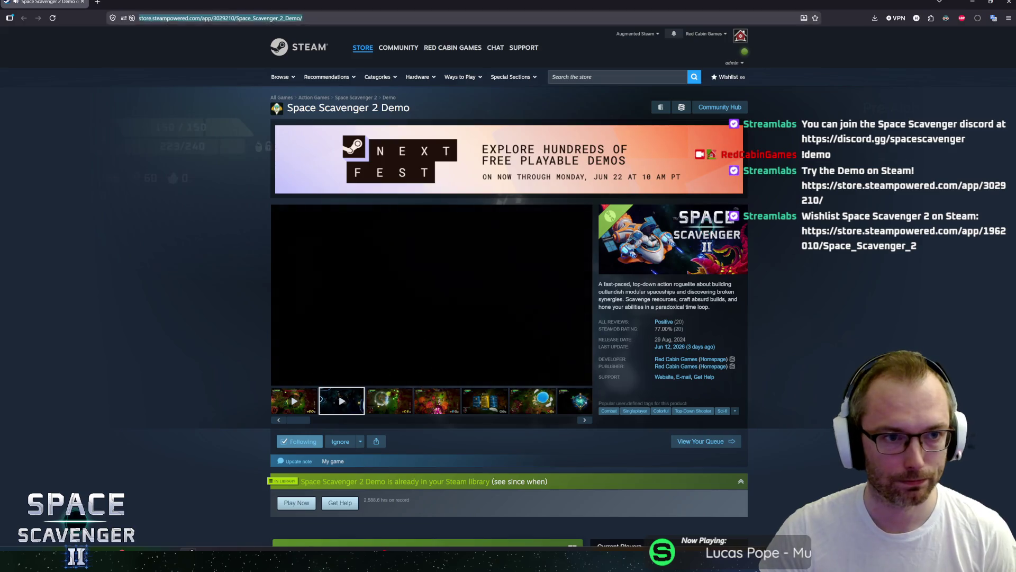
left_click(173, 265)
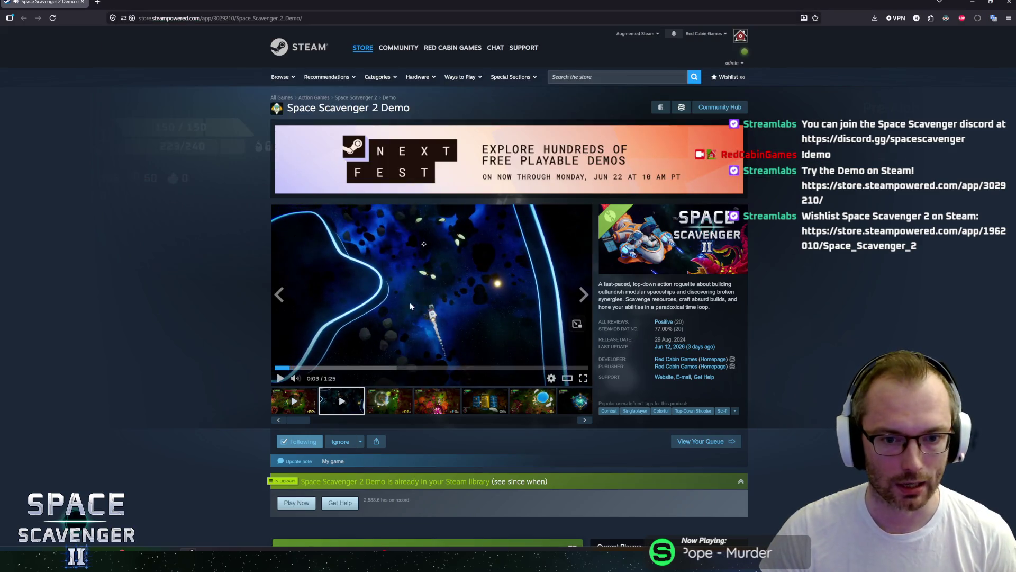
scroll(261, 366, "down", 5)
scroll(251, 350, "down", 6)
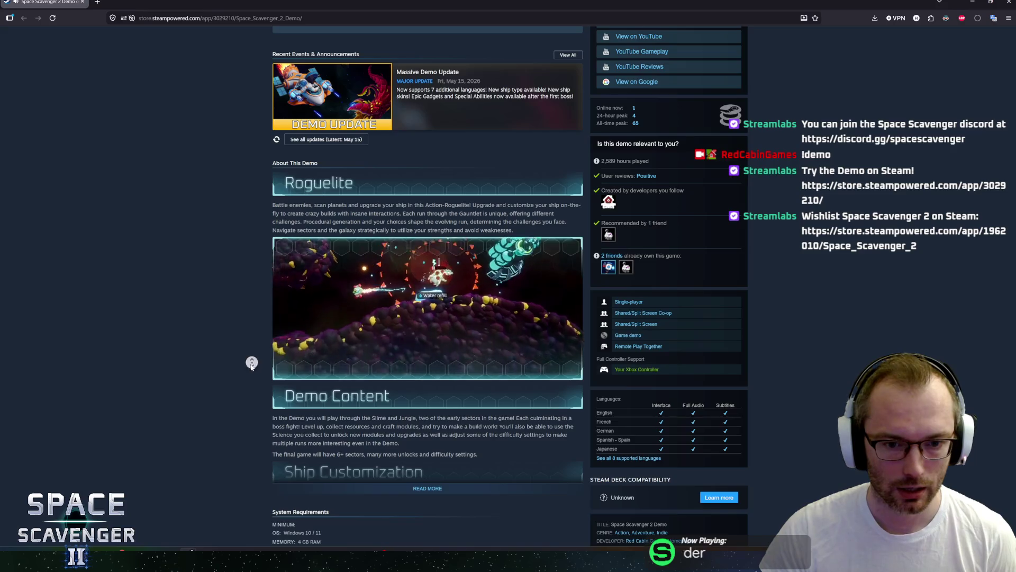
scroll(247, 373, "up", 2)
scroll(248, 373, "up", 1)
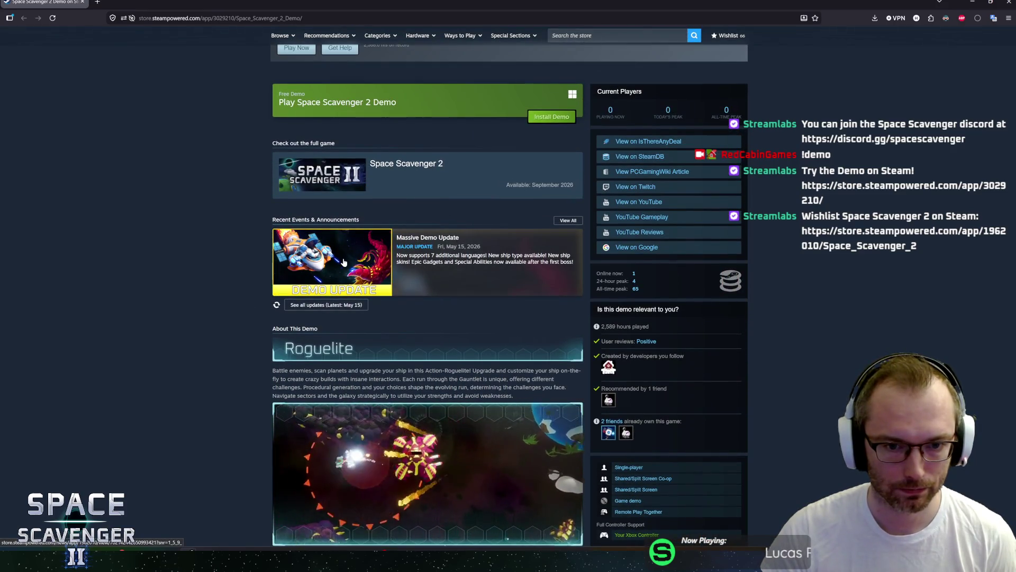
scroll(328, 275, "up", 2)
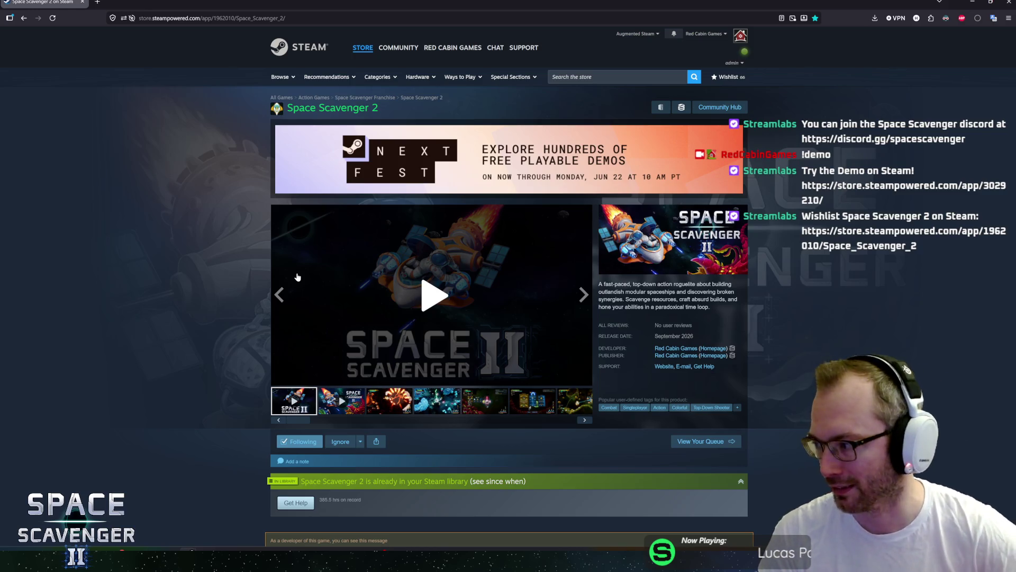
- Expand the full About This Game description, then jump back to the page top
scroll(274, 260, "down", 8)
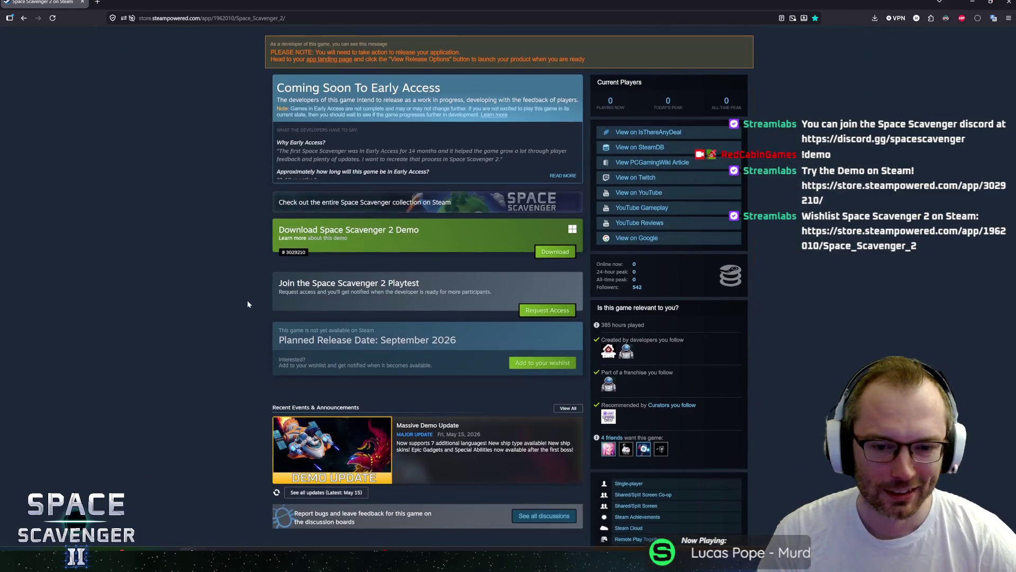
scroll(254, 258, "down", 4)
scroll(241, 262, "down", 4)
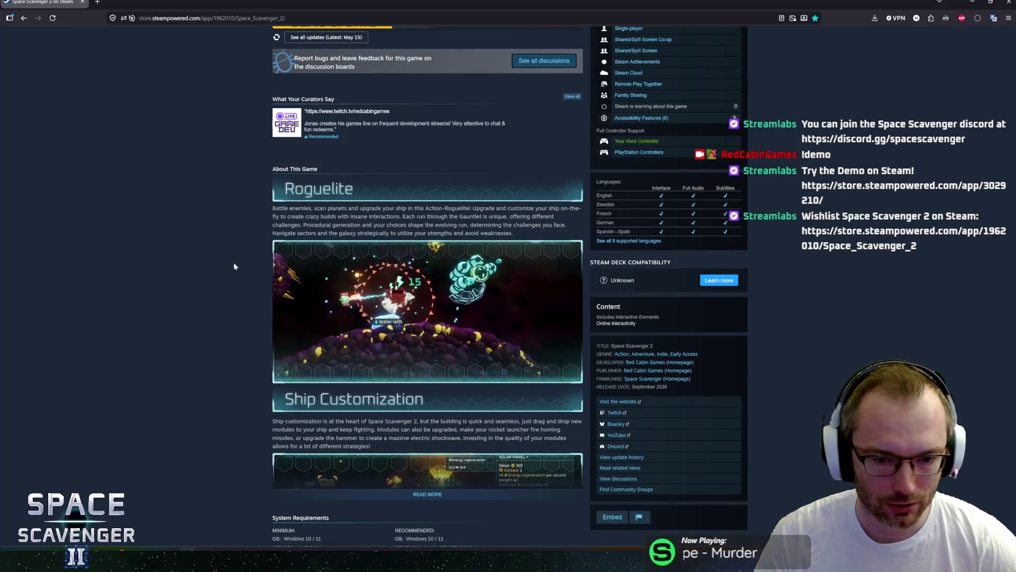
scroll(239, 261, "down", 3)
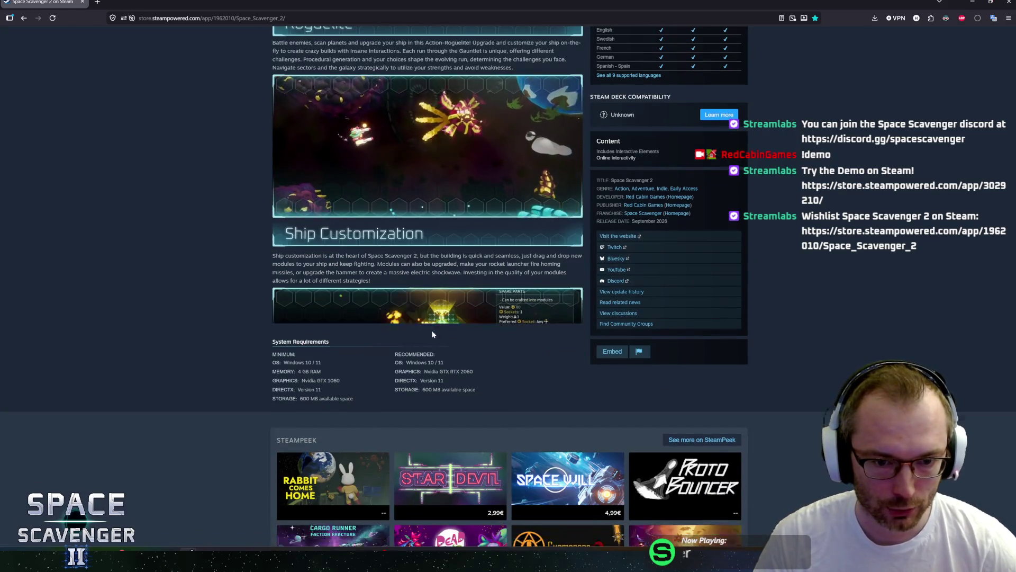
left_click(427, 329)
scroll(260, 359, "down", 10)
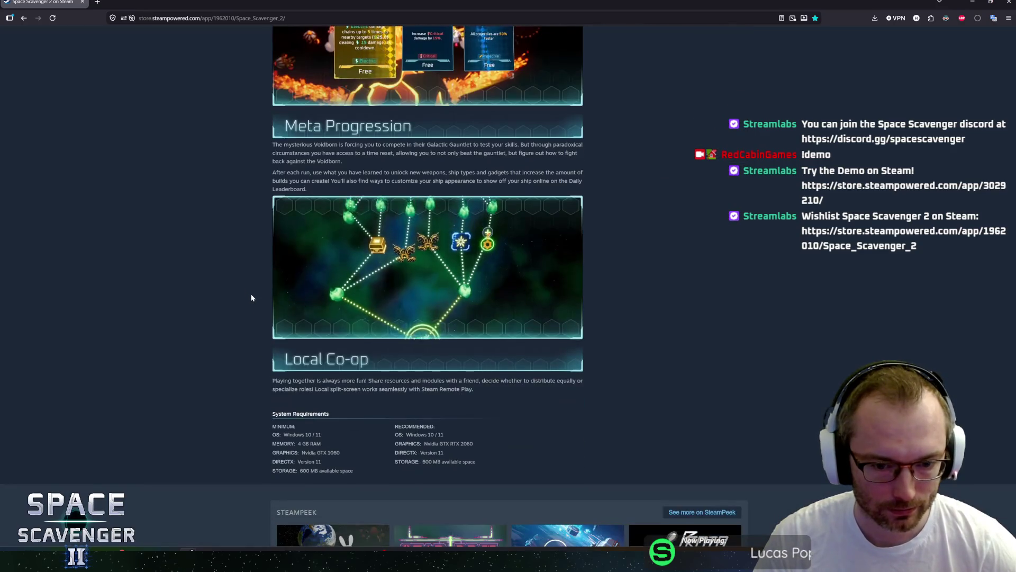
scroll(258, 315, "down", 3)
key("Home")
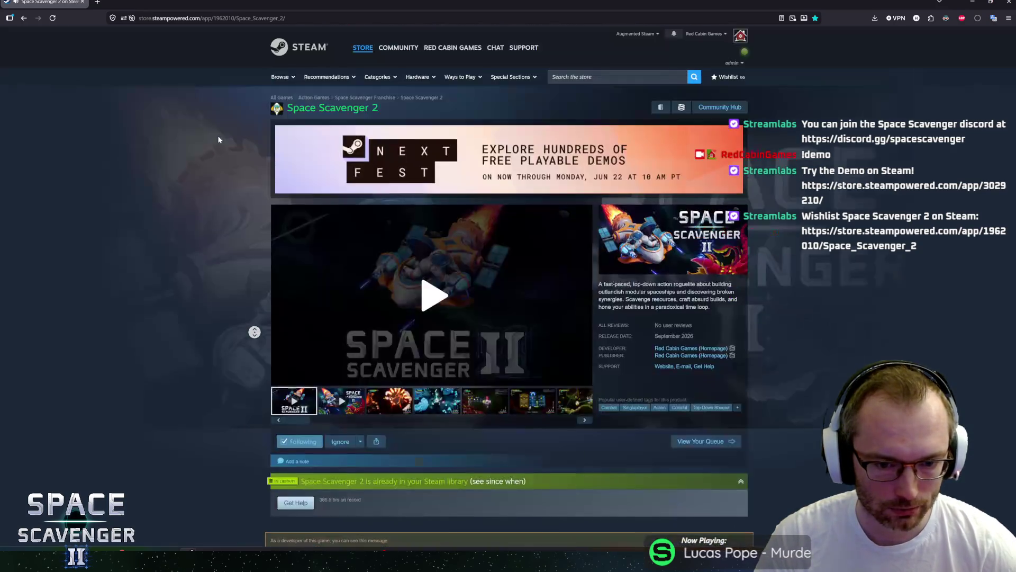
- Watch the Space Scavenger 2 trailer, then pause it
scroll(259, 253, "down", 4)
scroll(258, 253, "up", 4)
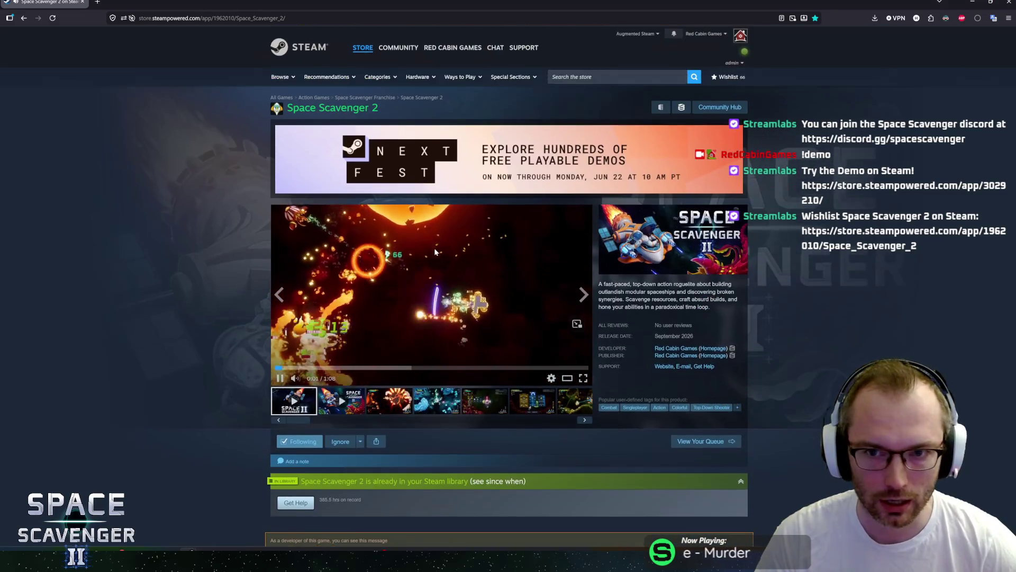
scroll(467, 250, "down", 3)
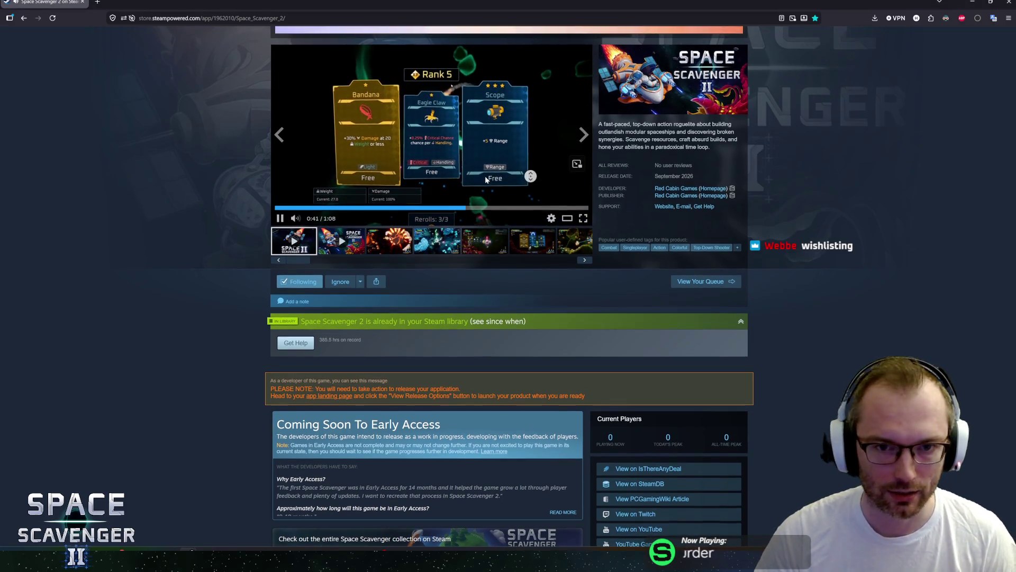
scroll(224, 257, "up", 2)
scroll(221, 215, "up", 2)
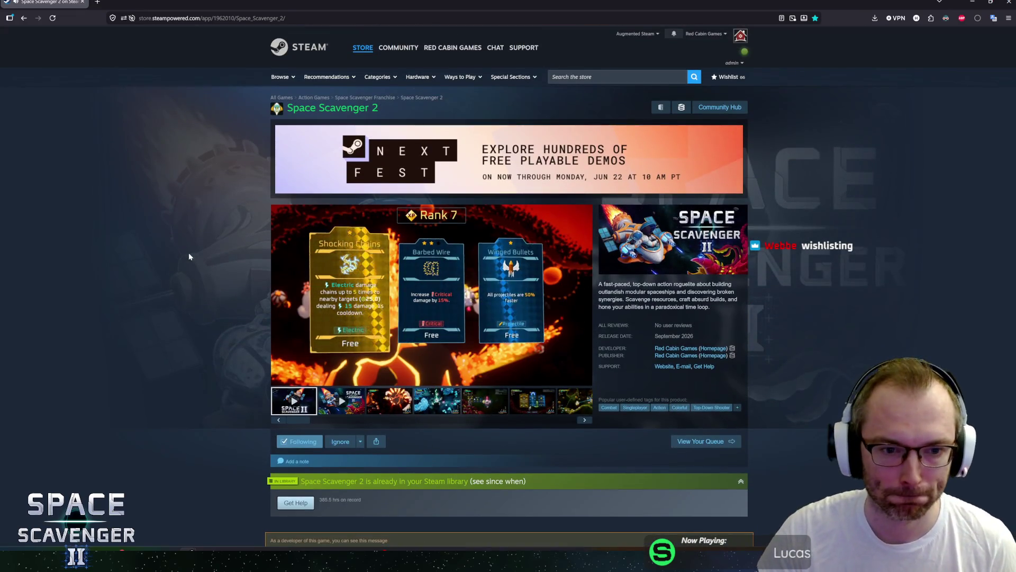
scroll(196, 248, "down", 3)
scroll(260, 235, "up", 3)
left_click(281, 238)
- Return to the Unity Guardian playtest and pause it at 02:32 run time
key("alt+Tab")
key("alt+Tab")
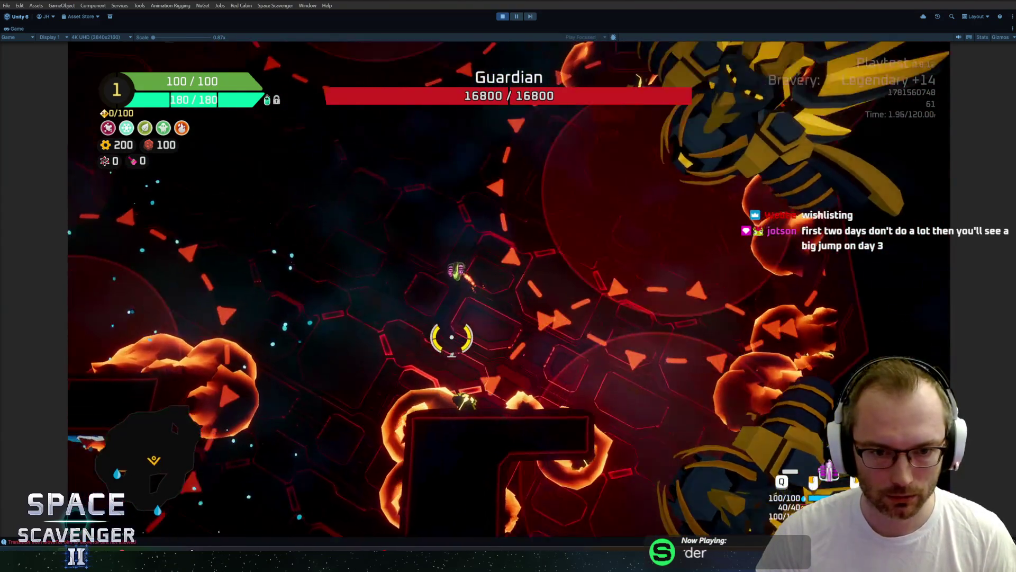
key("Escape")
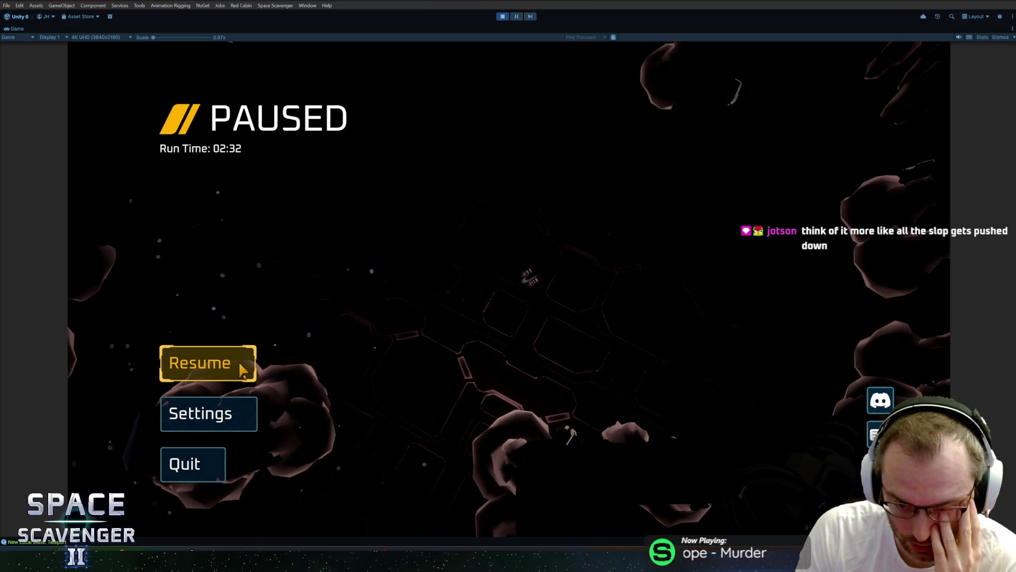
- Resume the Guardian fight, pause it again at 03:03, and bring Blender forward
left_click(243, 369)
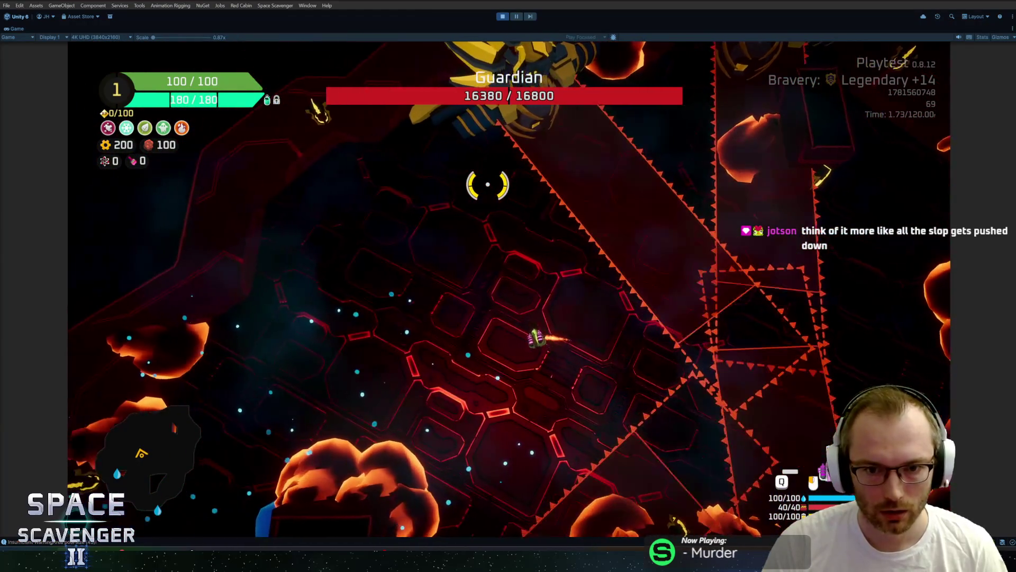
key("Escape")
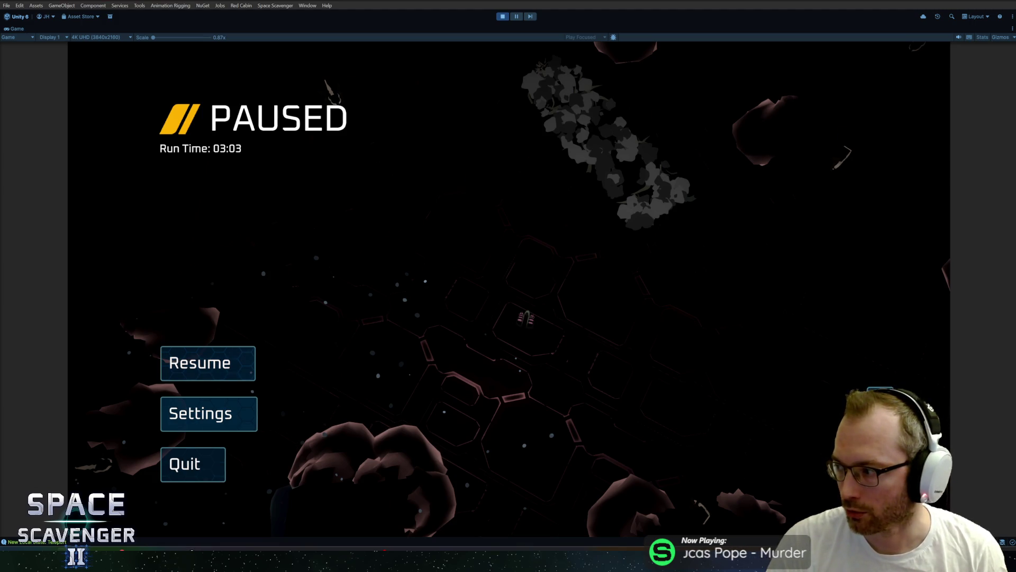
left_click(241, 558)
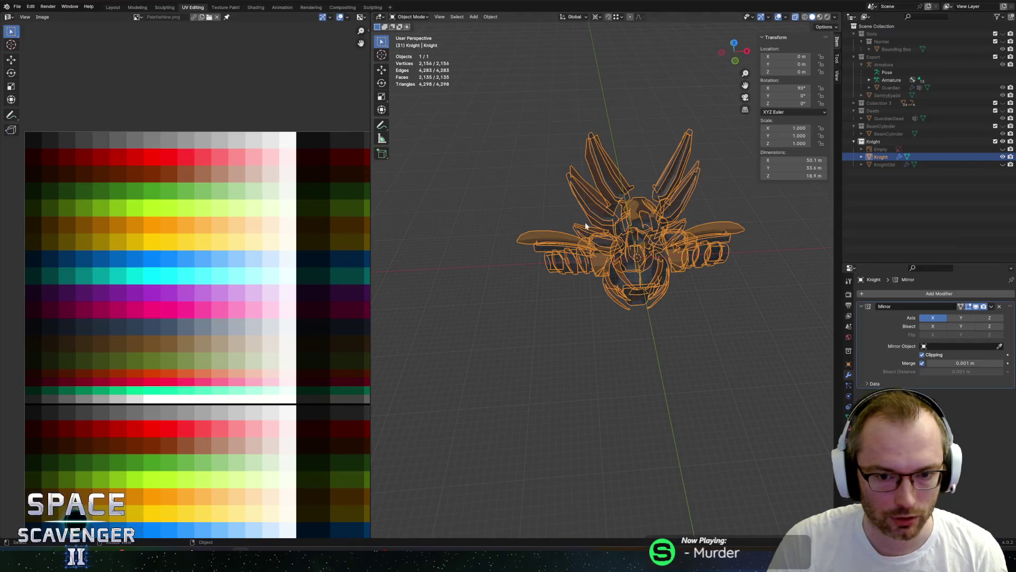
- Put the Knight mesh into Edit Mode with its UVs on the orange and dark palette rows, all vertices deselected
key("Tab")
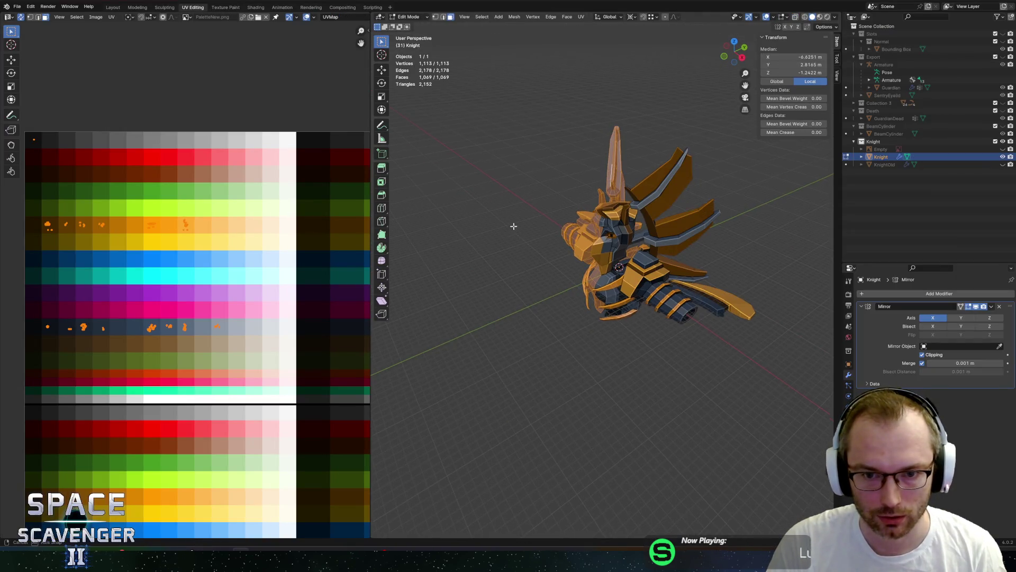
key("alt+a")
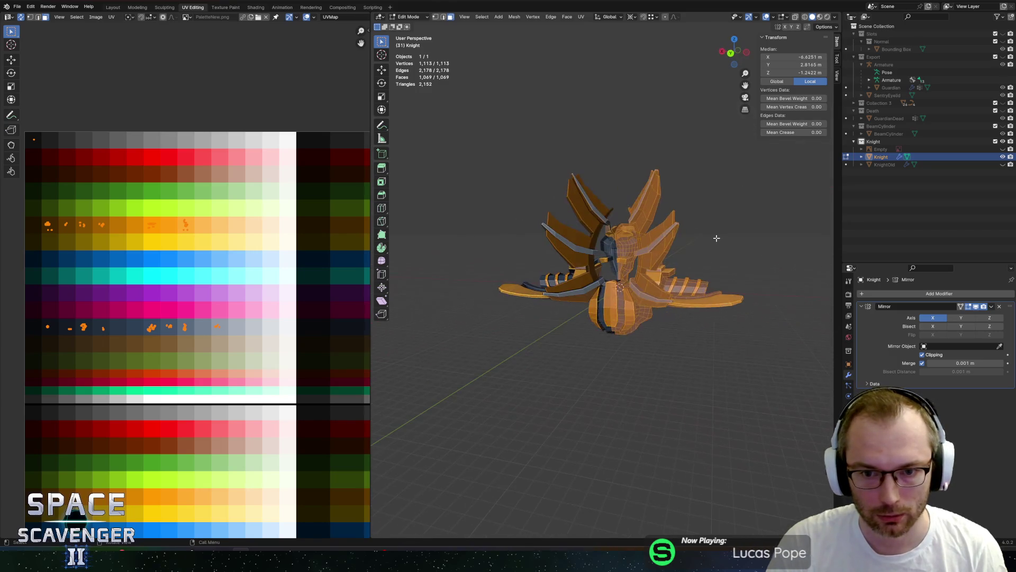